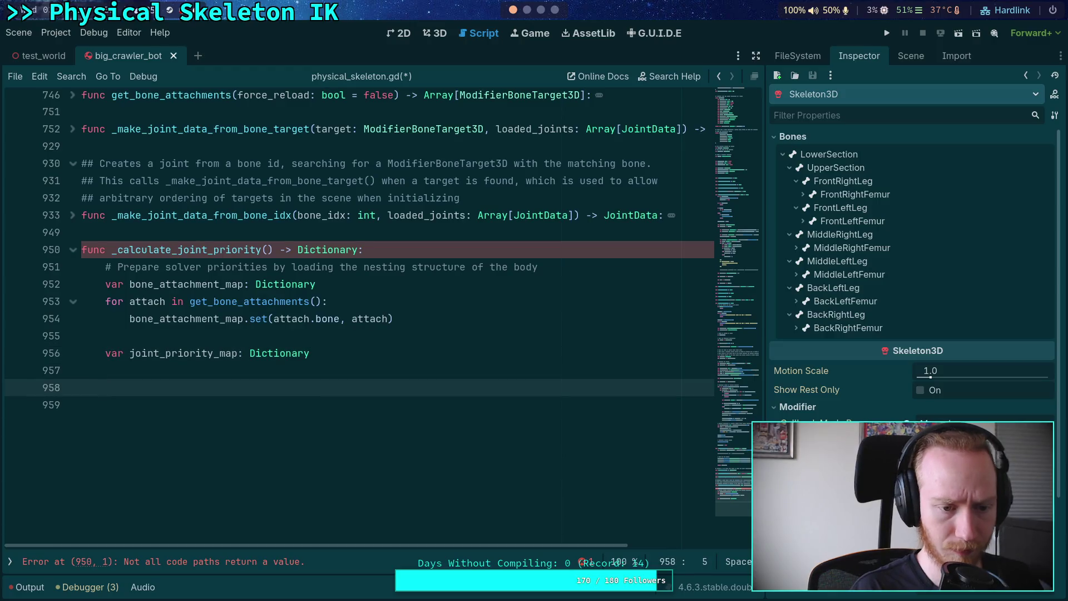
- End _calculate_joint_priority with 'return joint_priority_map'
{"action": "type", "text": "return joi"}
{"action": "type", "text": "nt_pr"}
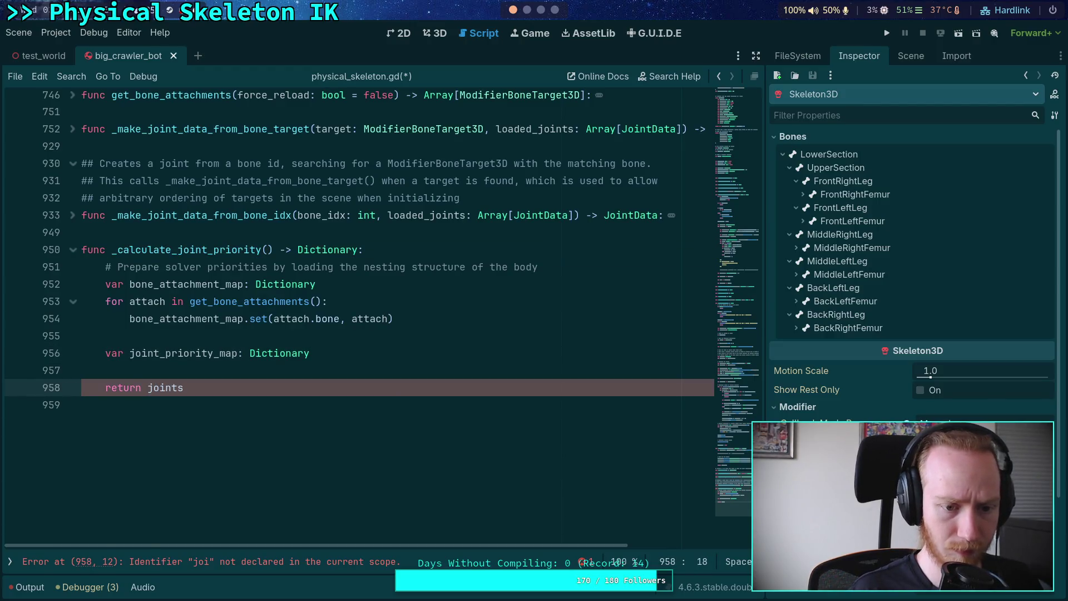
{"action": "key", "text": "Return"}
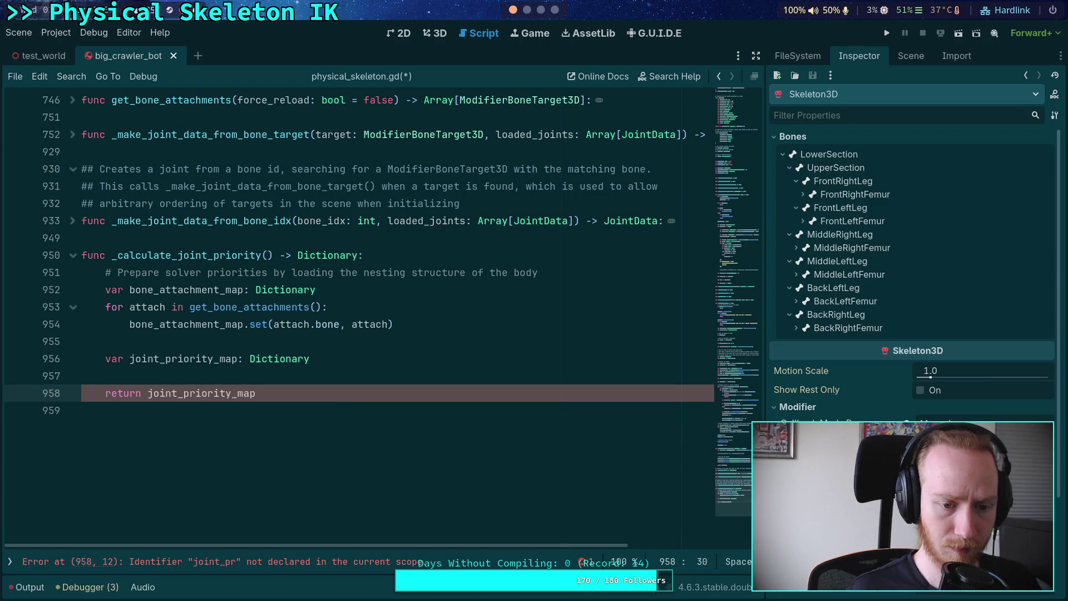
{"action": "key", "text": "Up"}
{"action": "key", "text": "Return"}
{"action": "key", "text": "Up"}
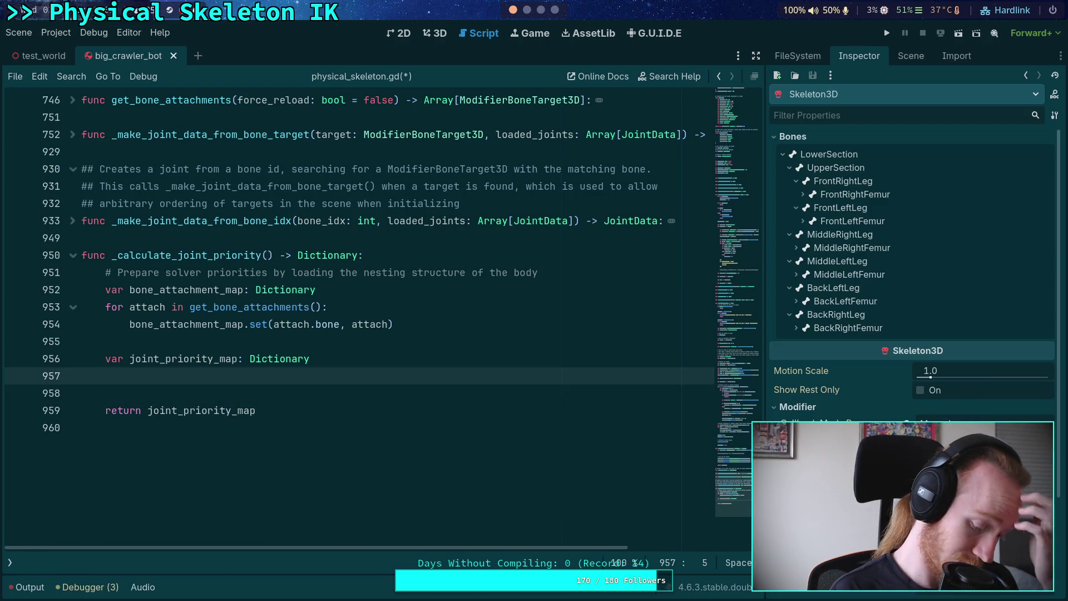
- Declare 'var depth: int = 0' above the return and begin another var line
{"action": "type", "text": "var"}
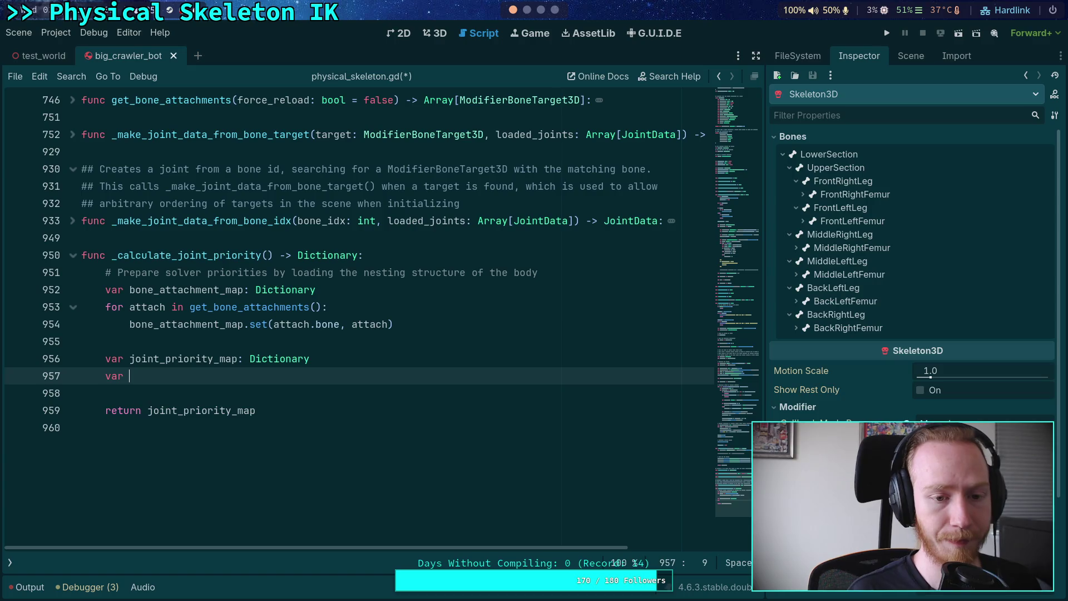
{"action": "key", "text": "BackSpace"}
{"action": "key", "text": "BackSpace"}
{"action": "key", "text": "BackSpace"}
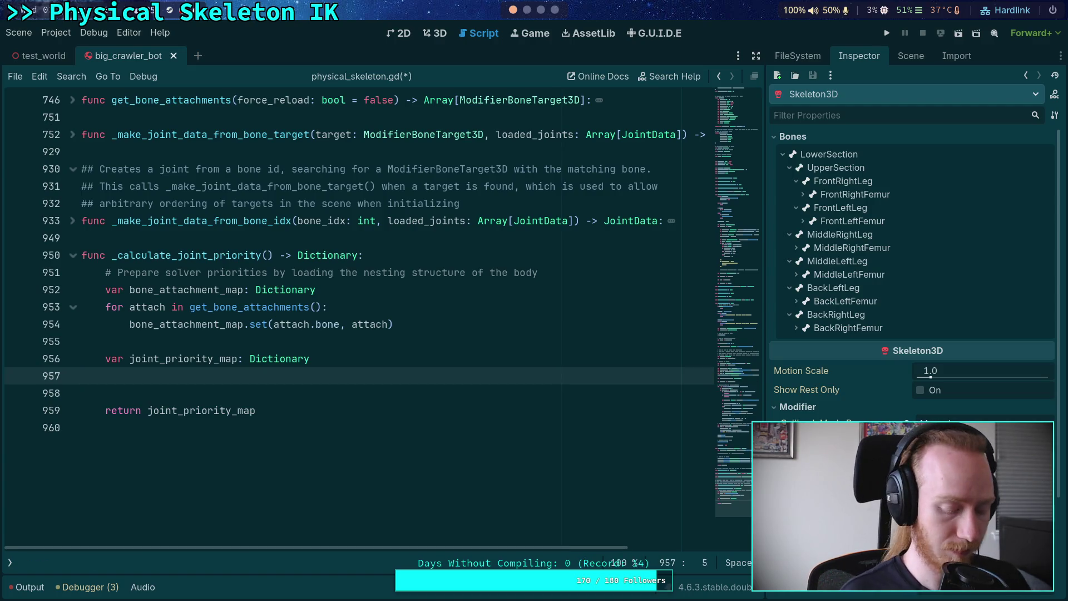
{"action": "type", "text": "var "}
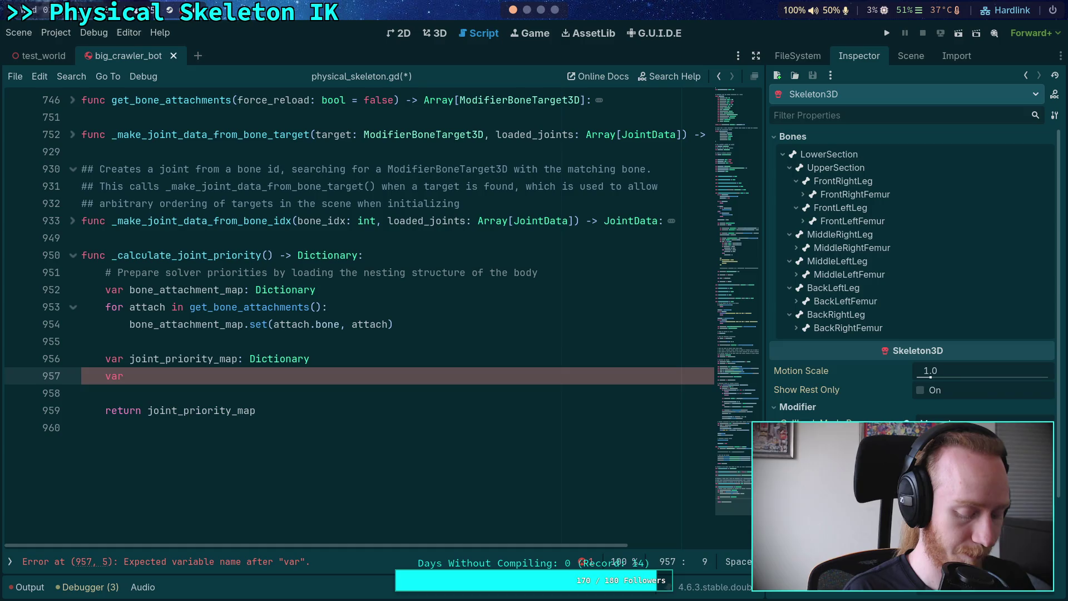
{"action": "type", "text": "depth: int = 0"}
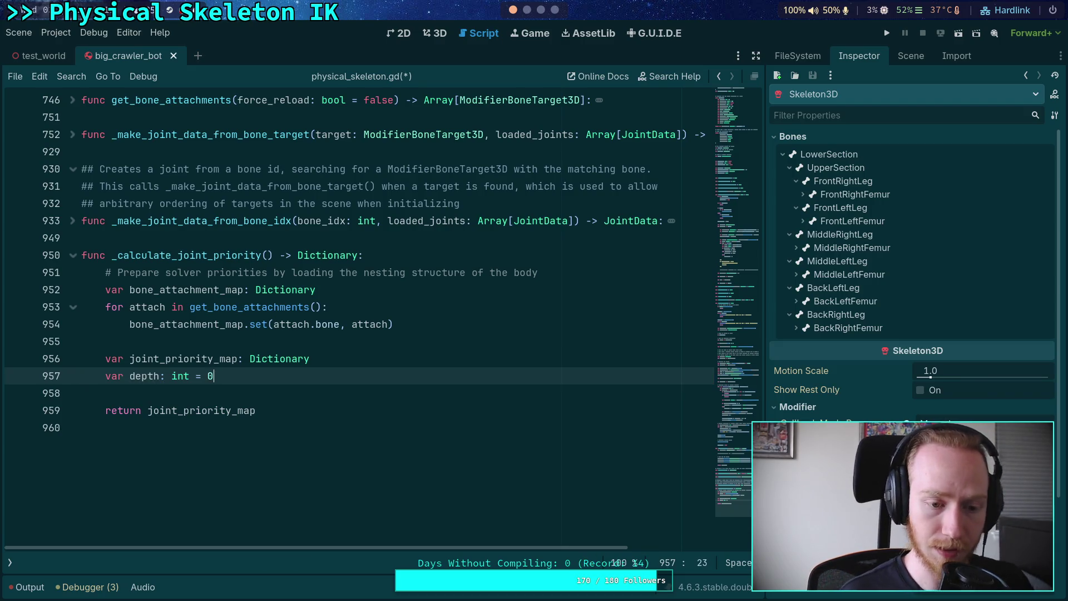
{"action": "key", "text": "Return"}
{"action": "type", "text": "var "}
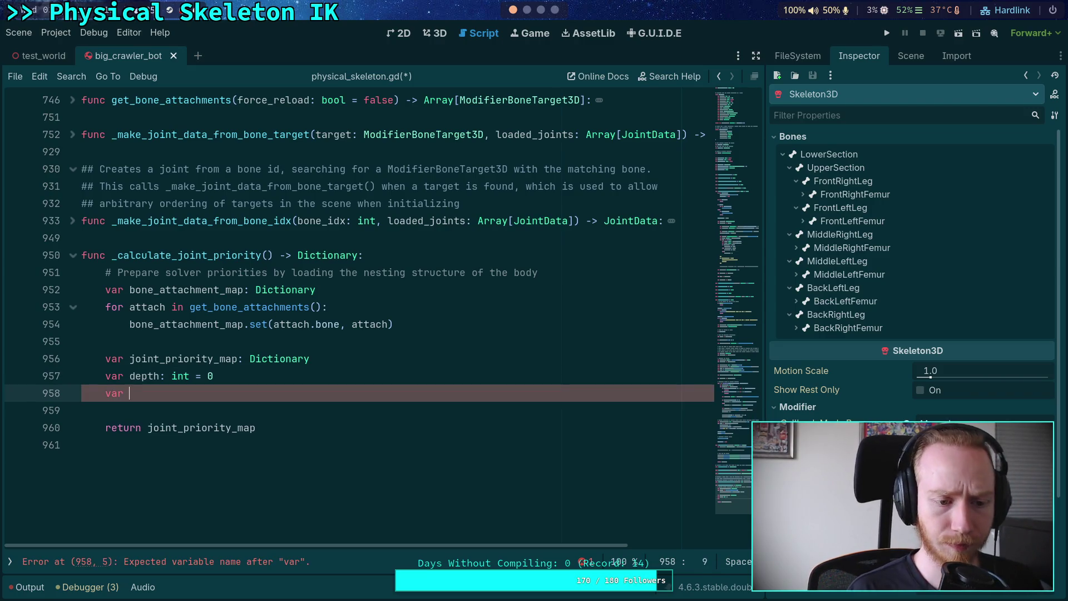
{"action": "type", "text": "bone_idx"}
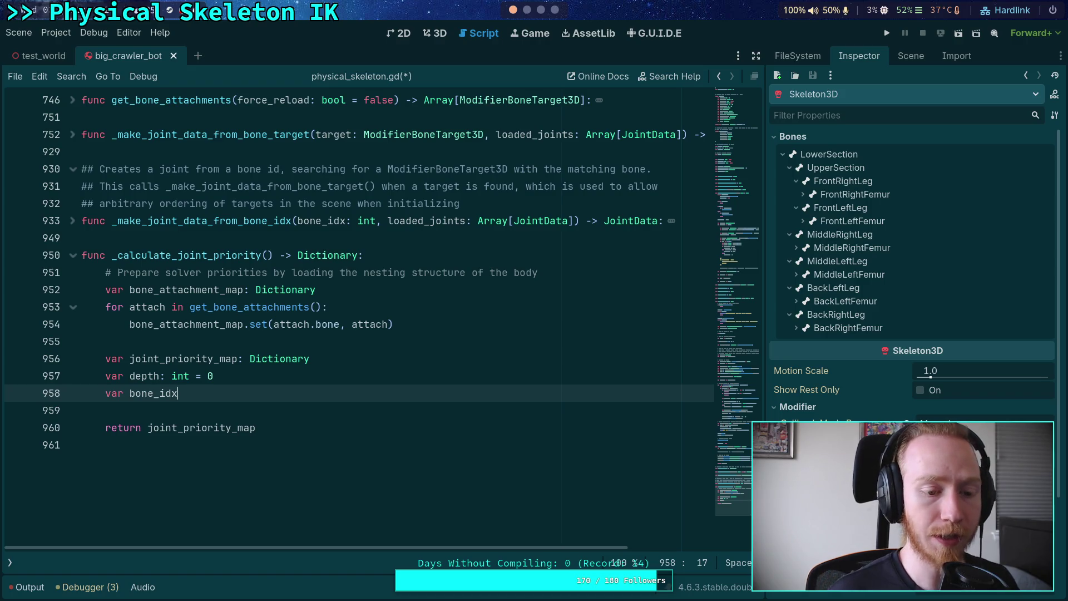
{"action": "key", "text": "BackSpace"}
{"action": "key", "text": "BackSpace"}
{"action": "key", "text": "BackSpace"}
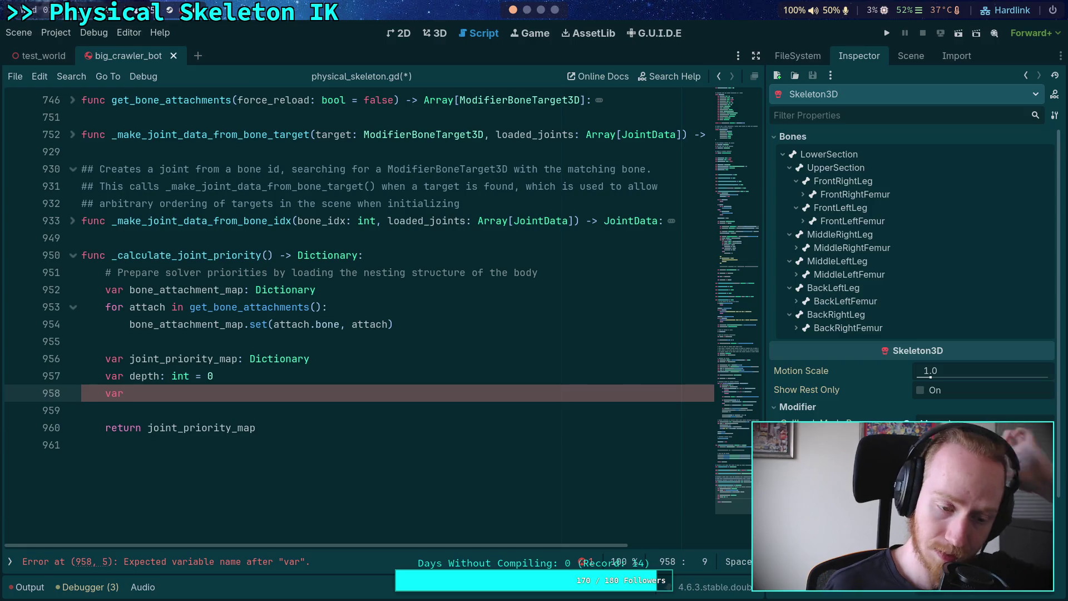
- Declare search as PackedInt32Array = [0] and next as an empty PackedInt32Array
{"action": "type", "text": "sear"}
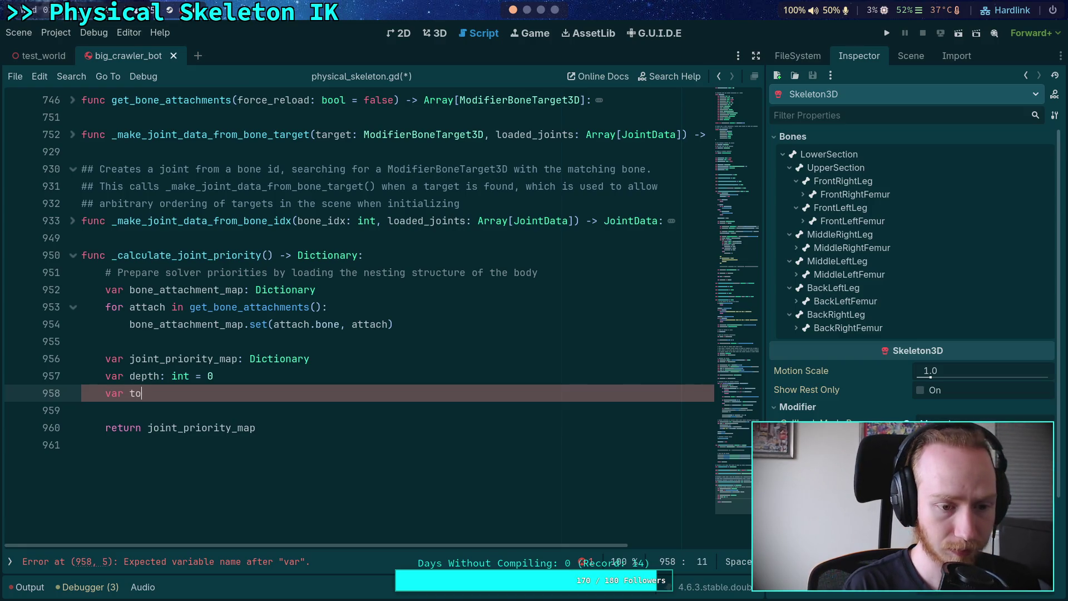
{"action": "type", "text": "ch: "}
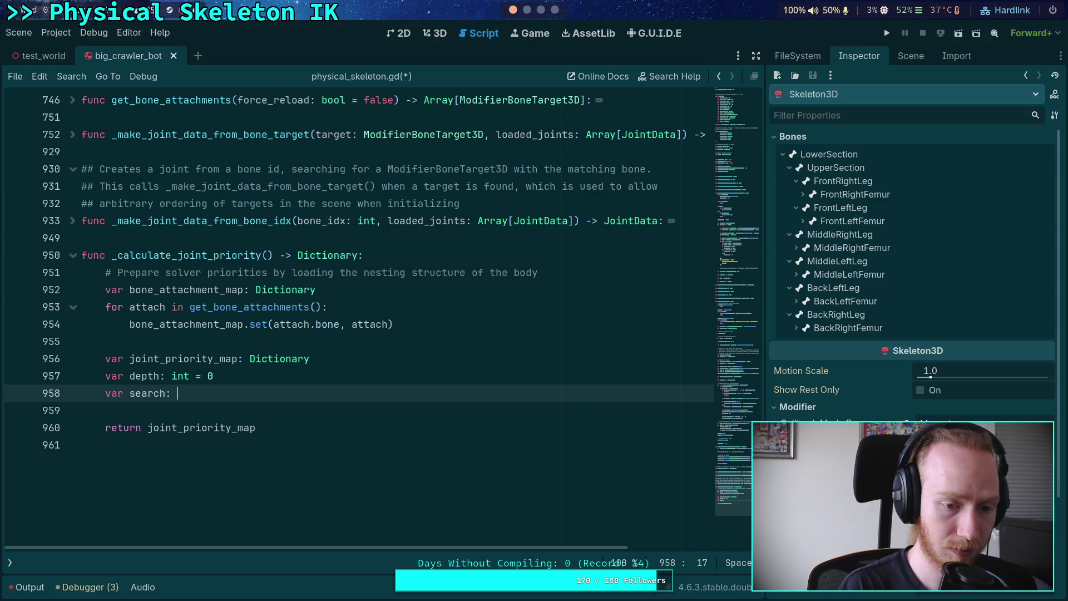
{"action": "type", "text": "PackedInt"}
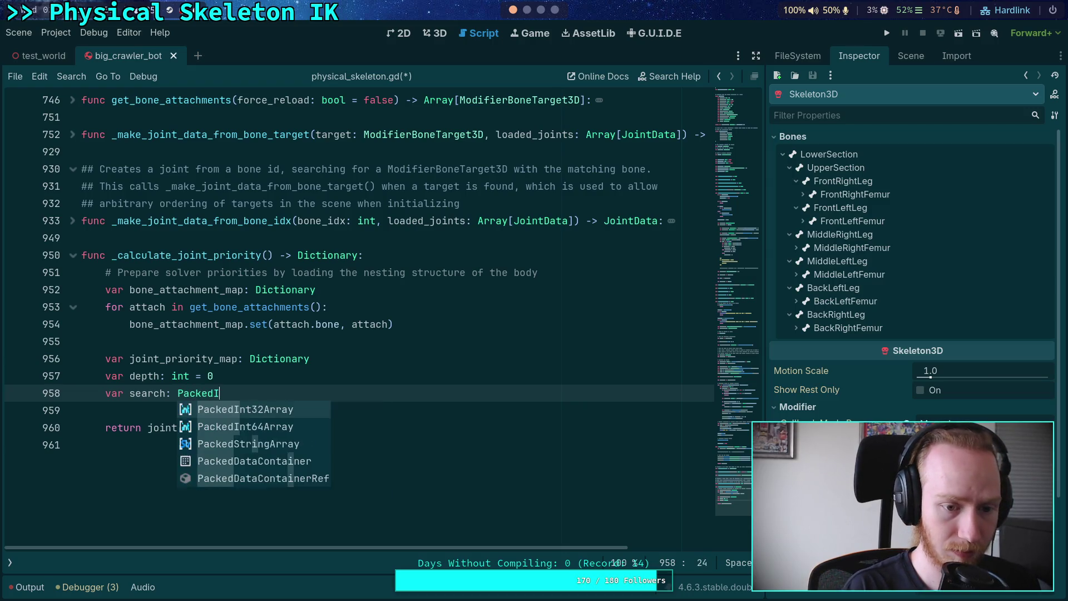
{"action": "key", "text": "Return"}
{"action": "type", "text": "= [0]"}
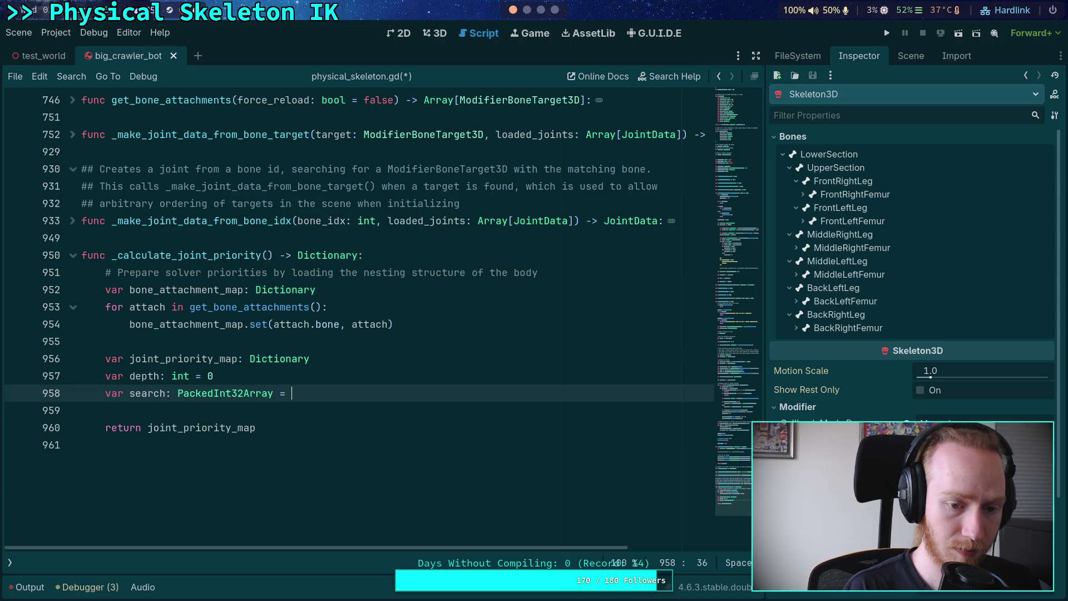
{"action": "key", "text": "Return"}
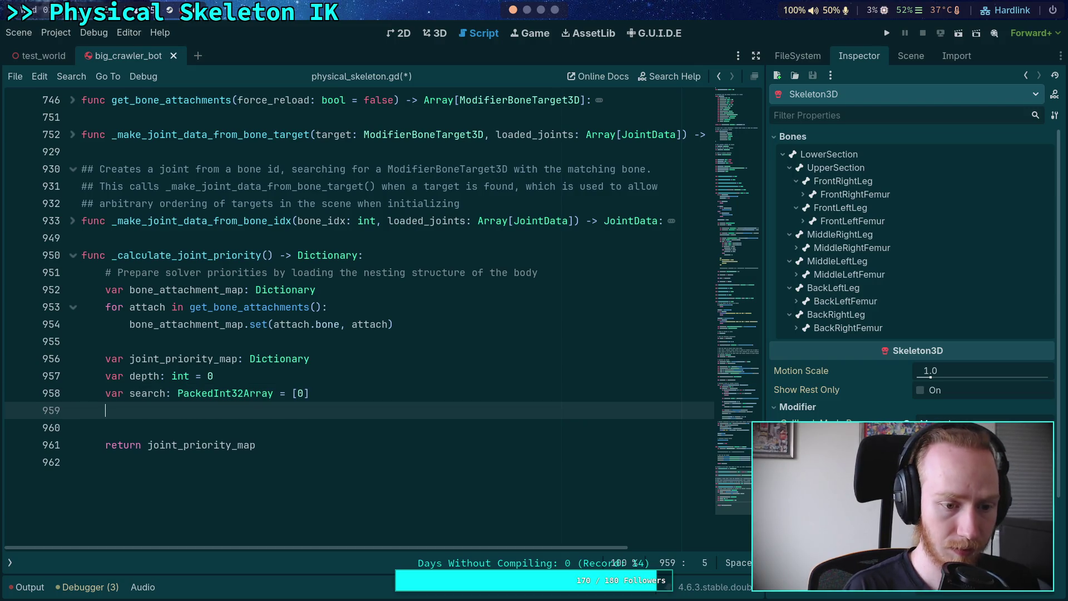
{"action": "type", "text": "var"}
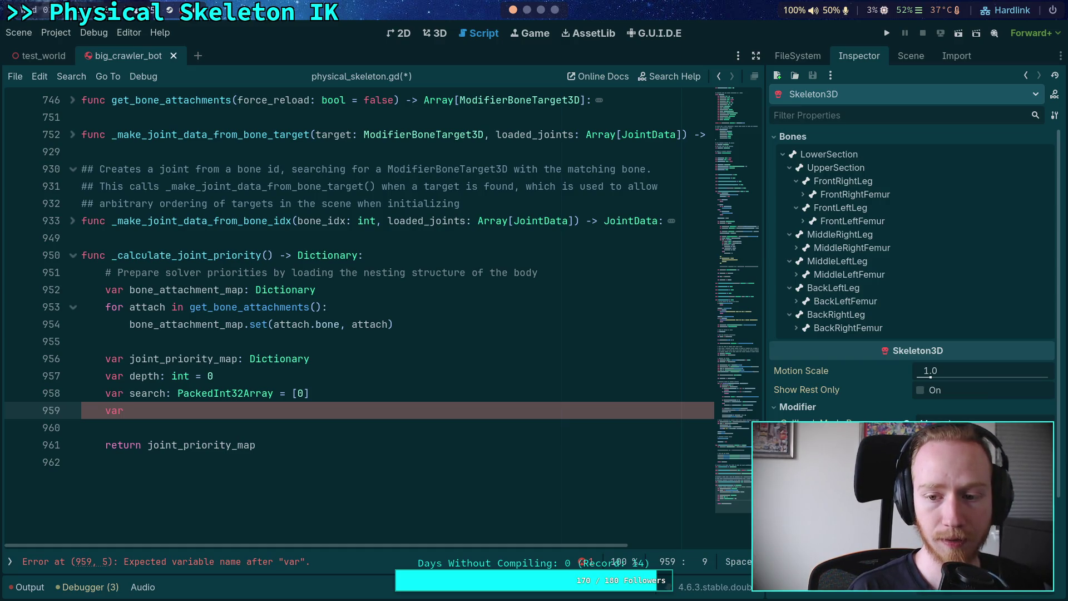
{"action": "type", "text": "next"}
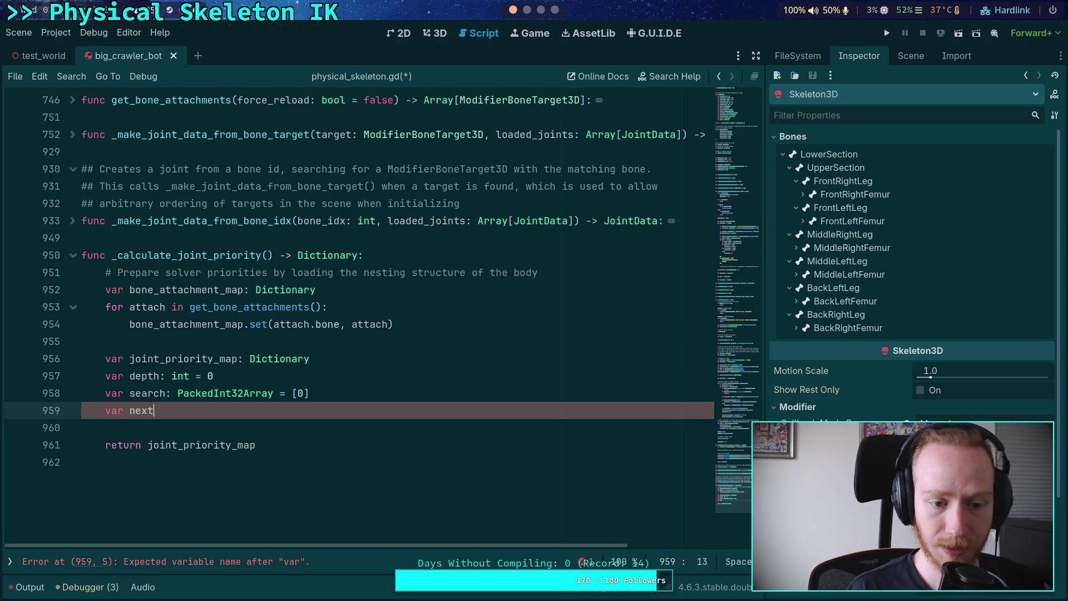
{"action": "type", "text": ": PackedI"}
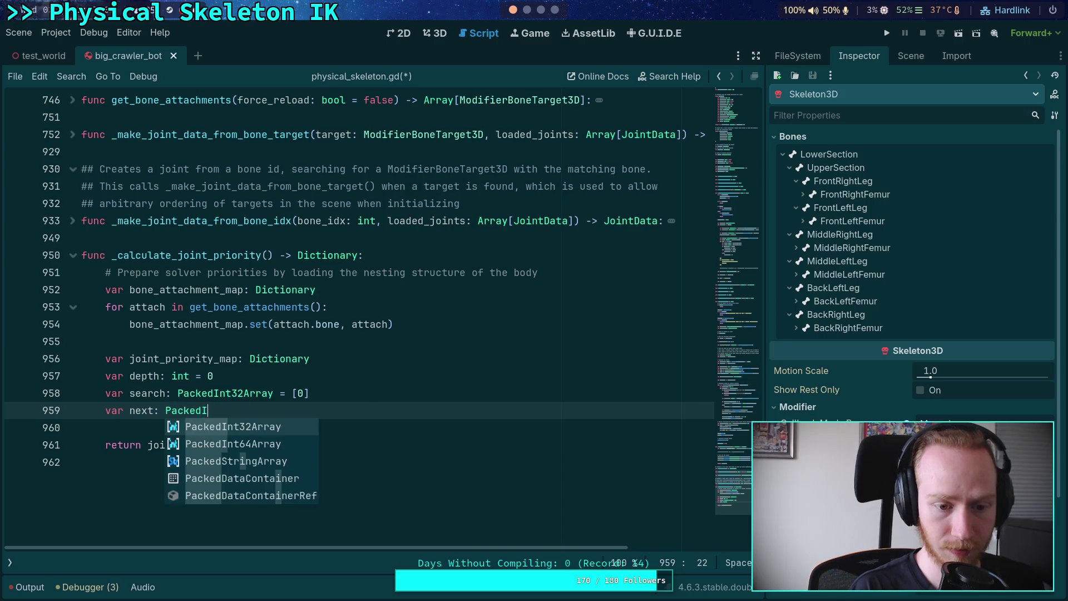
{"action": "key", "text": "Return"}
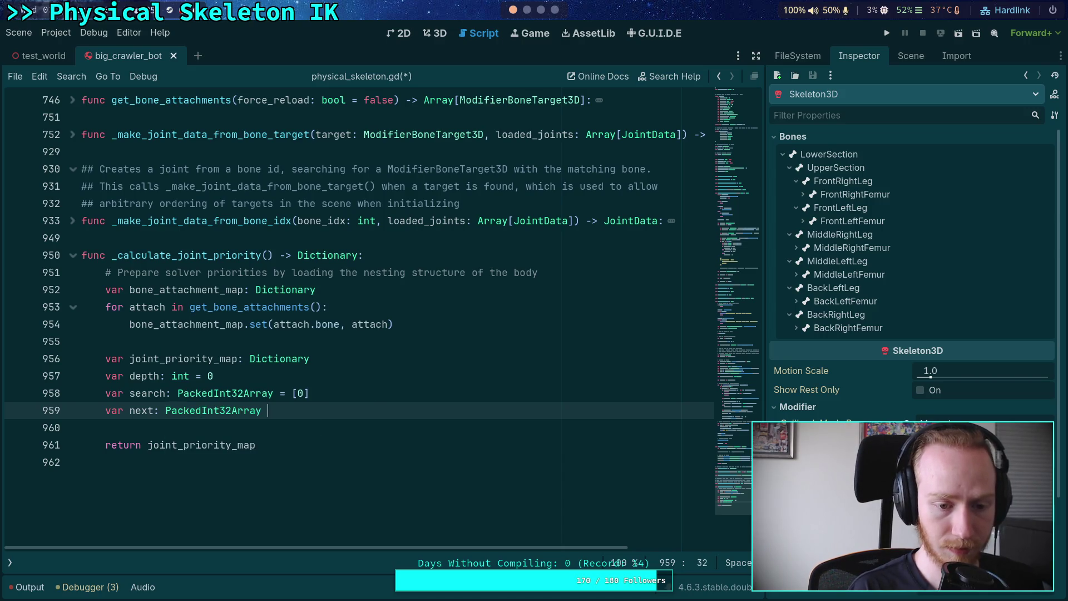
{"action": "type", "text": "= []"}
{"action": "key", "text": "Return"}
{"action": "key", "text": "Return"}
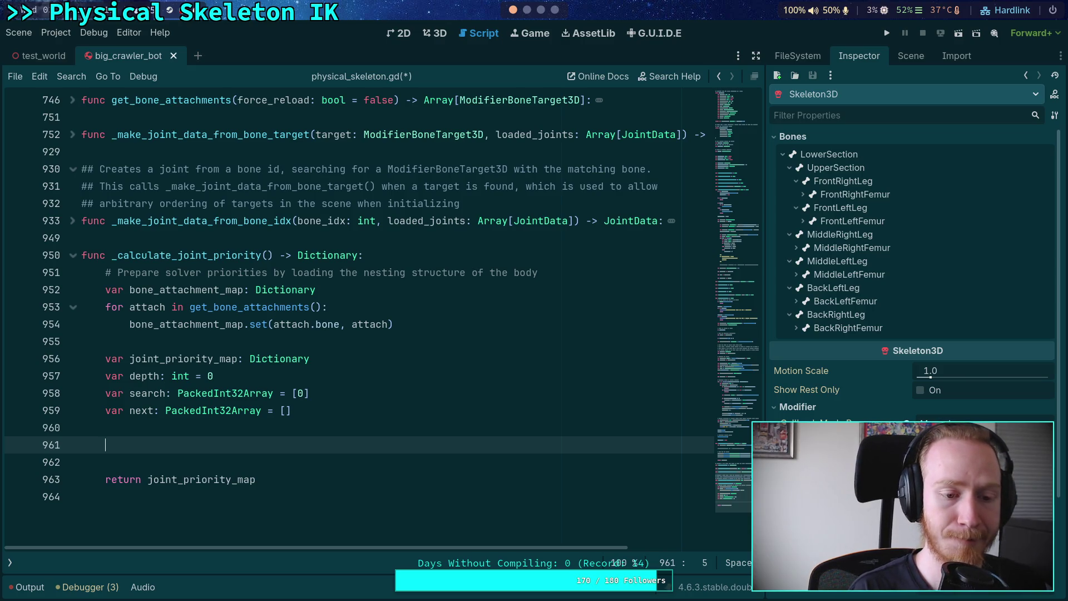
- Write a 'while true:' loop containing 'for bone_idx in search:'
{"action": "type", "text": "while true"}
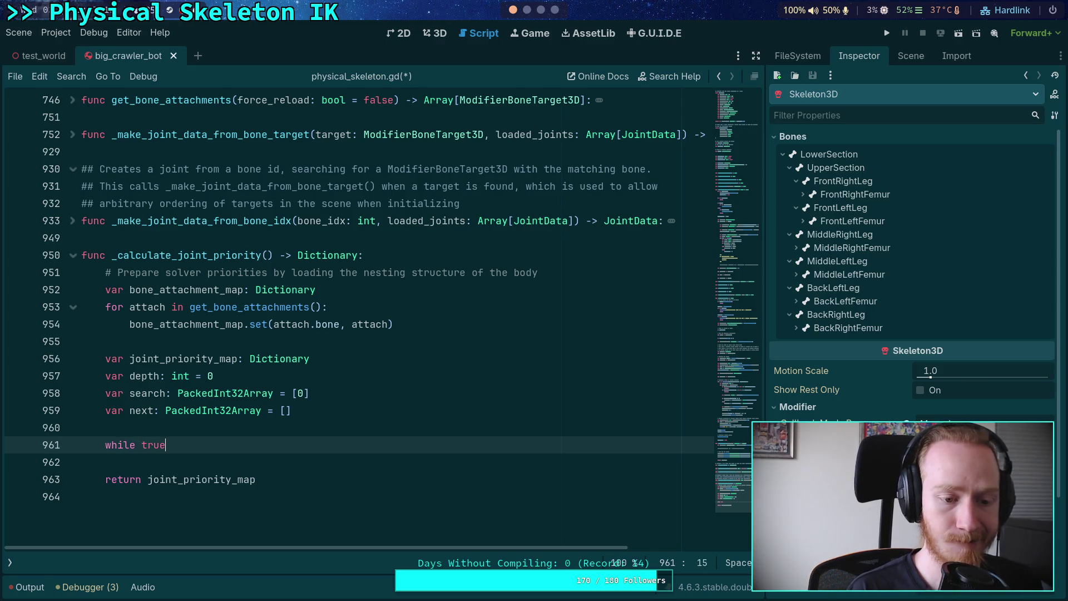
{"action": "type", "text": ":"}
{"action": "key", "text": "Return"}
{"action": "scroll", "coordinate": [375, 410], "scroll_direction": "down", "scroll_amount": 1}
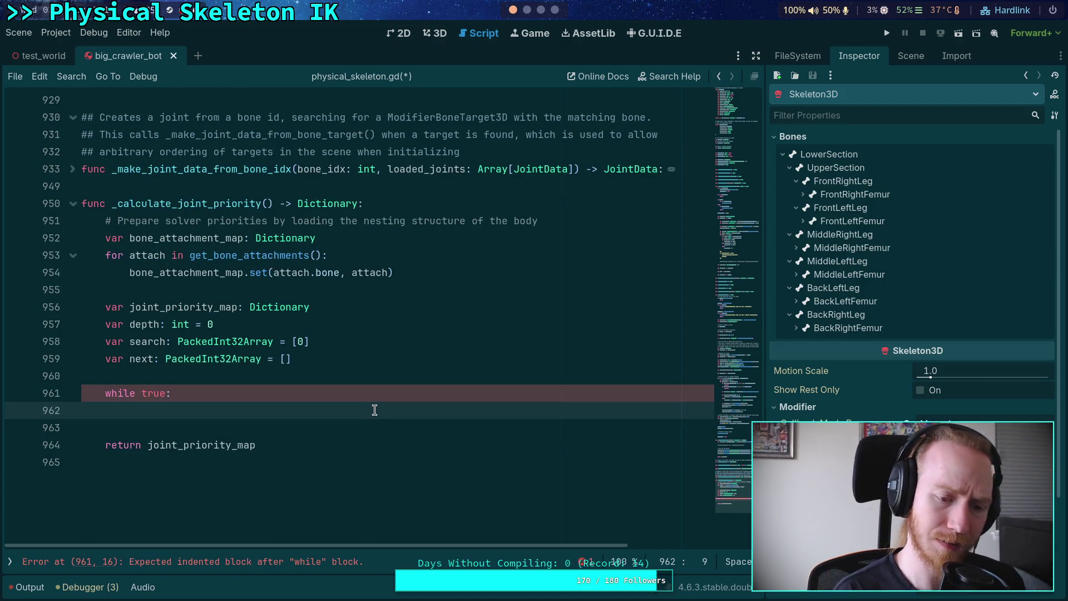
{"action": "type", "text": "loop"}
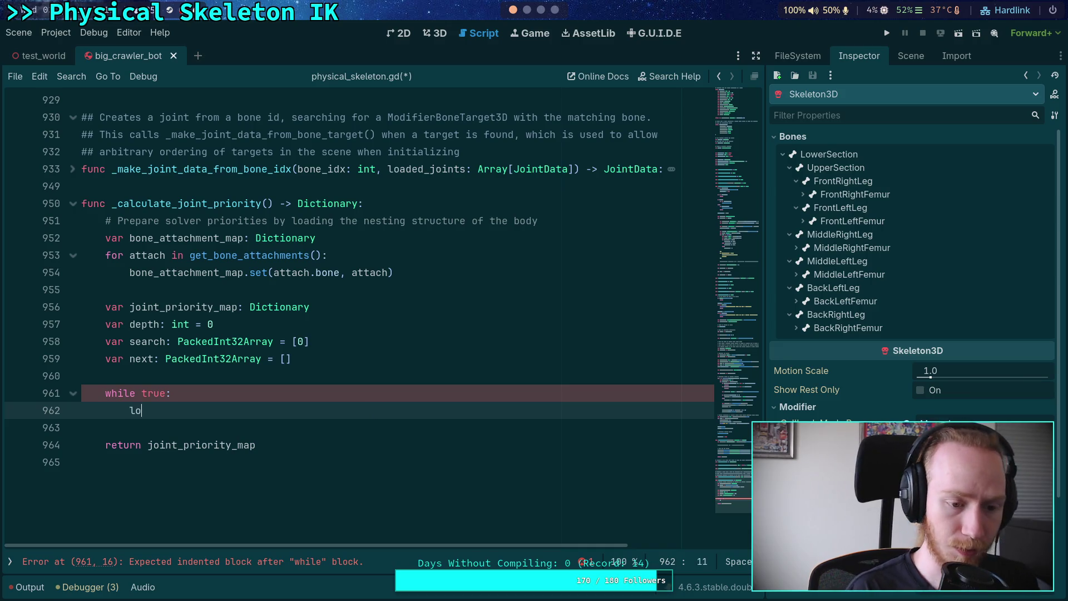
{"action": "key", "text": "BackSpace"}
{"action": "key", "text": "BackSpace"}
{"action": "key", "text": "BackSpace"}
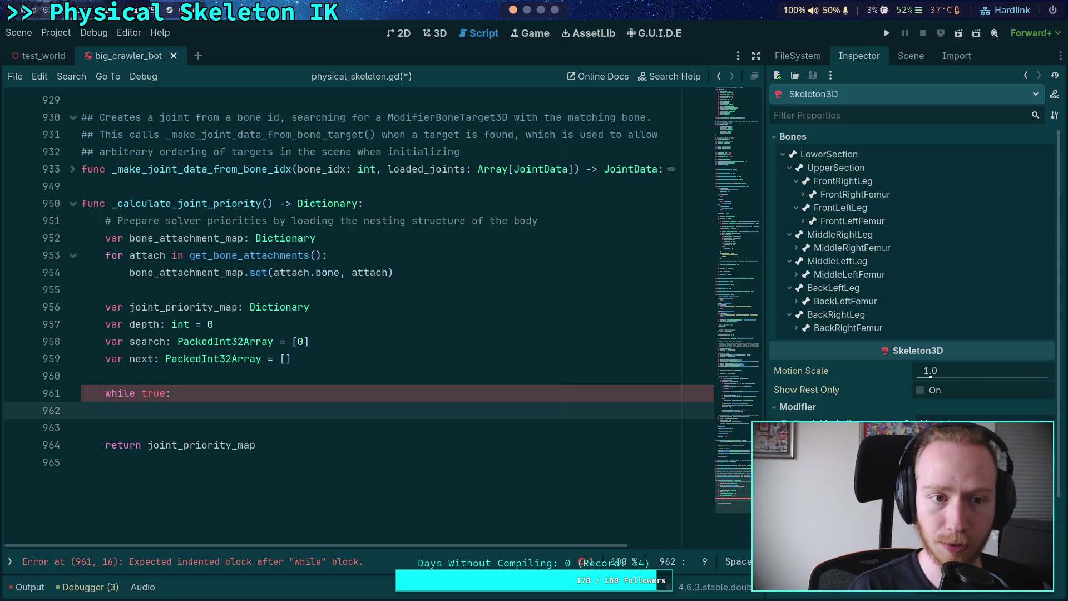
{"action": "type", "text": "skeleton"}
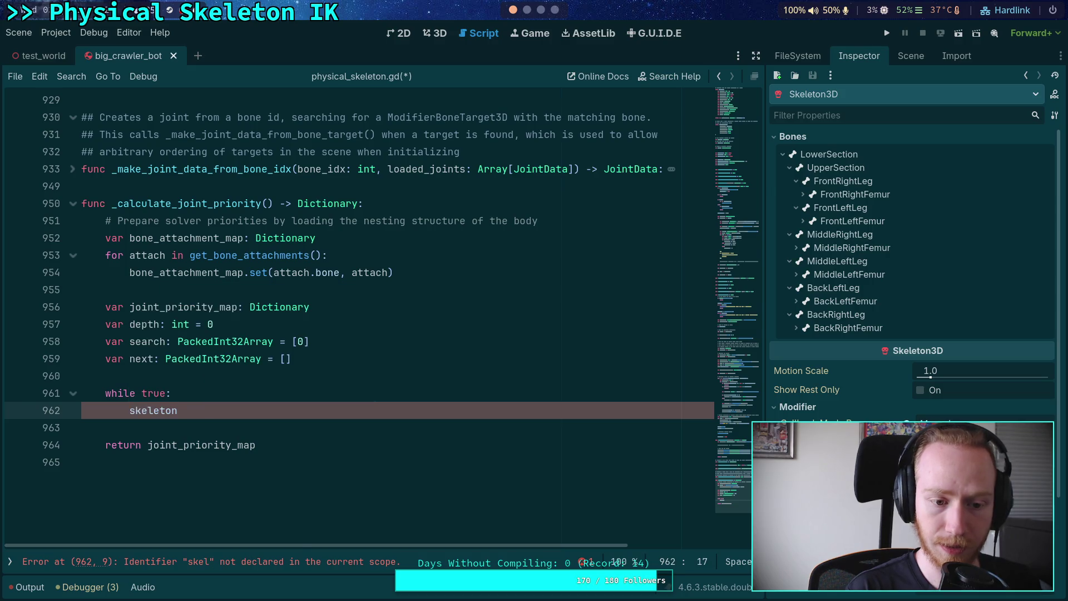
{"action": "key", "text": "BackSpace"}
{"action": "key", "text": "BackSpace"}
{"action": "key", "text": "BackSpace"}
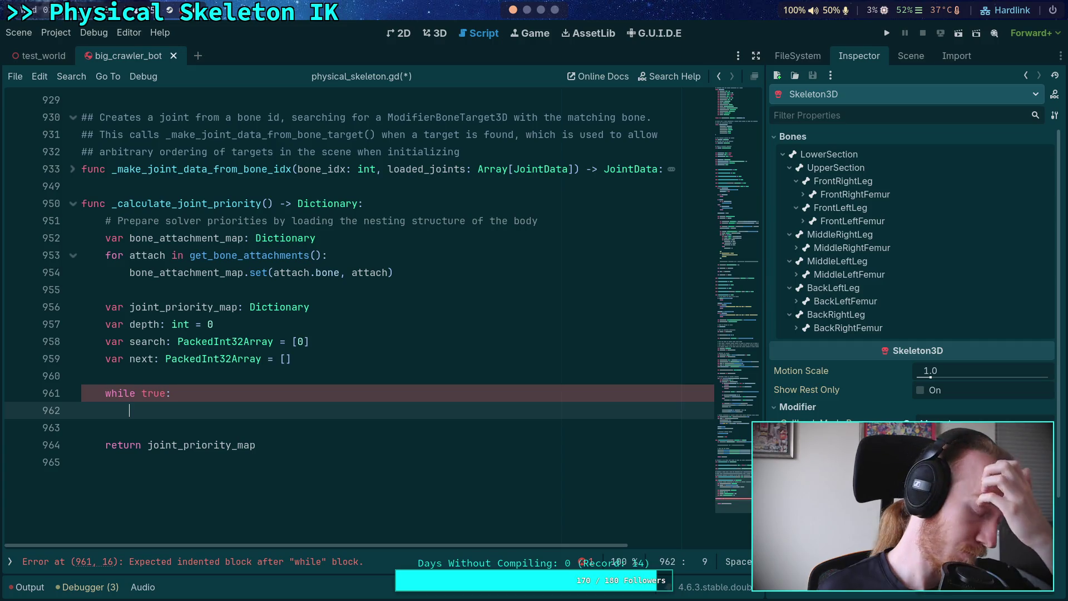
{"action": "type", "text": "for "}
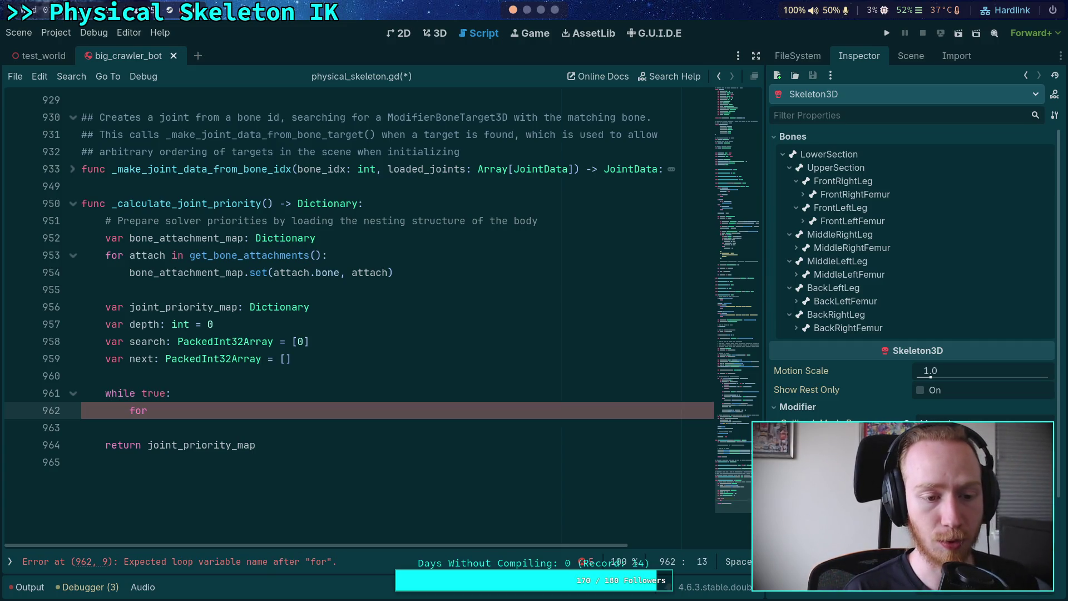
{"action": "type", "text": "bone_i"}
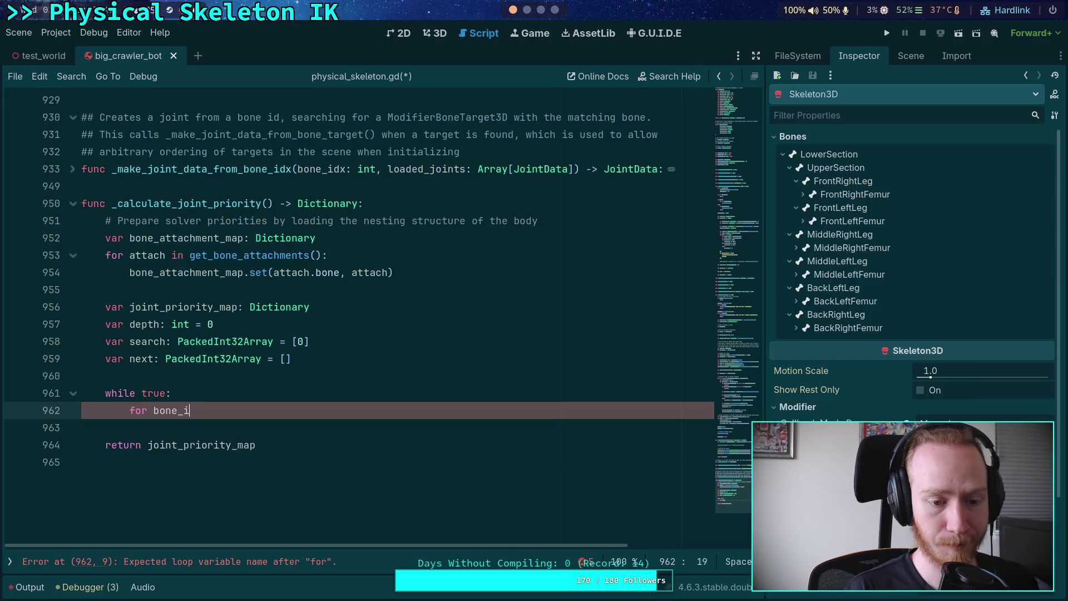
{"action": "type", "text": "dx in search:"}
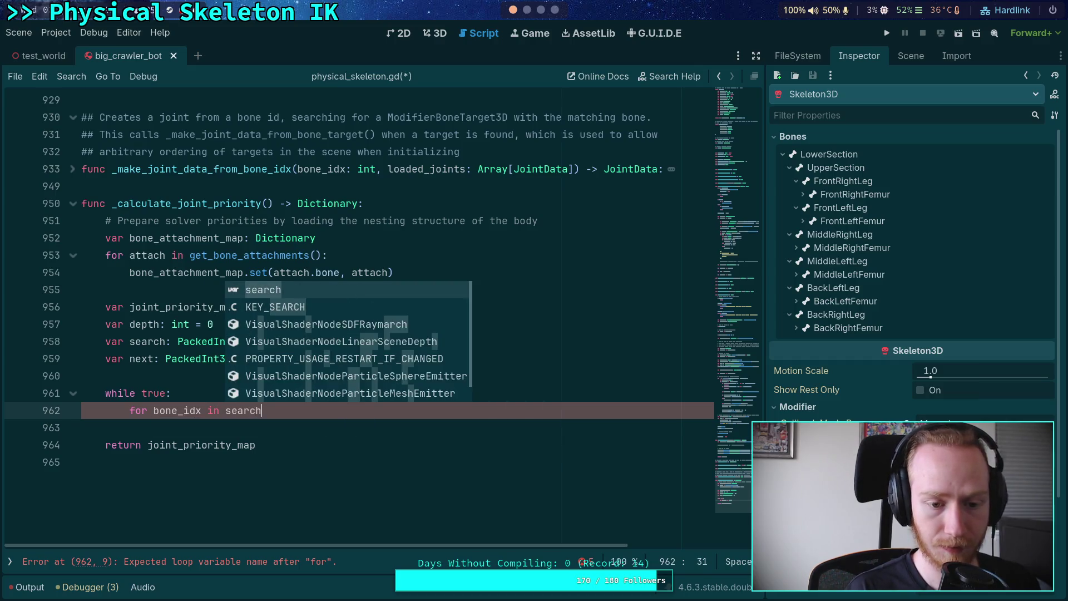
{"action": "key", "text": "Return"}
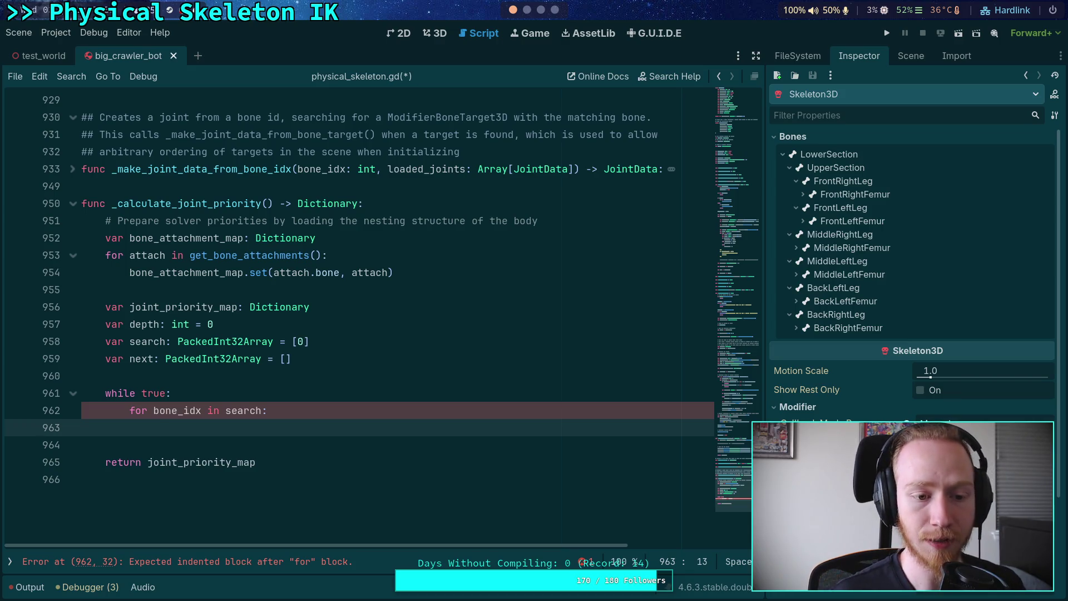
{"action": "left_click", "coordinate": [317, 396]}
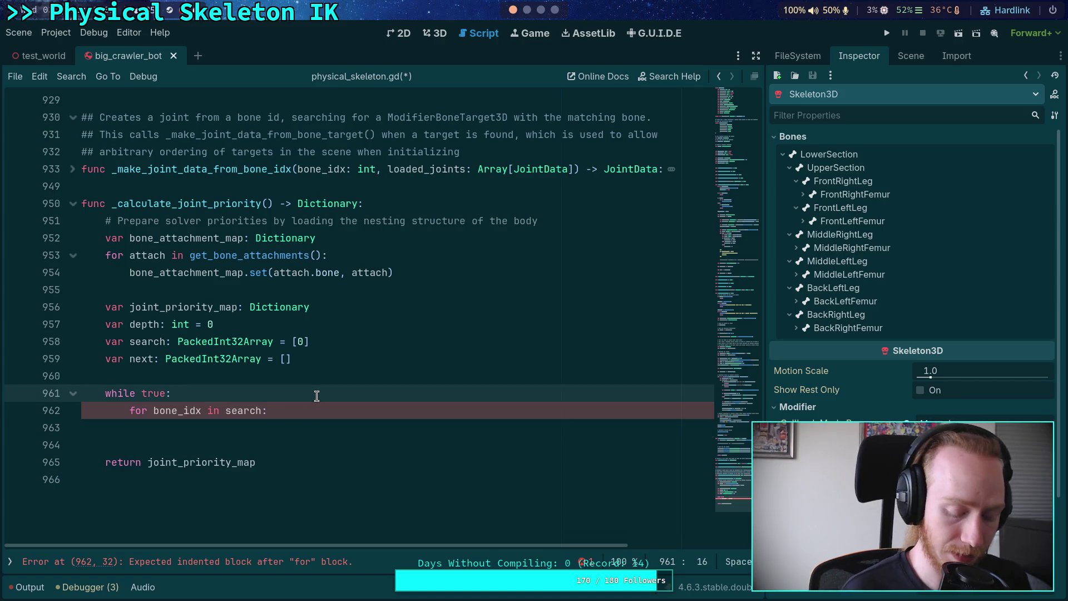
- Declare joint_list as Array[Joint3D] and add 'if bone_attachment_map.has(bone_idx):' in the for loop
{"action": "key", "text": "Return"}
{"action": "type", "text": "var "}
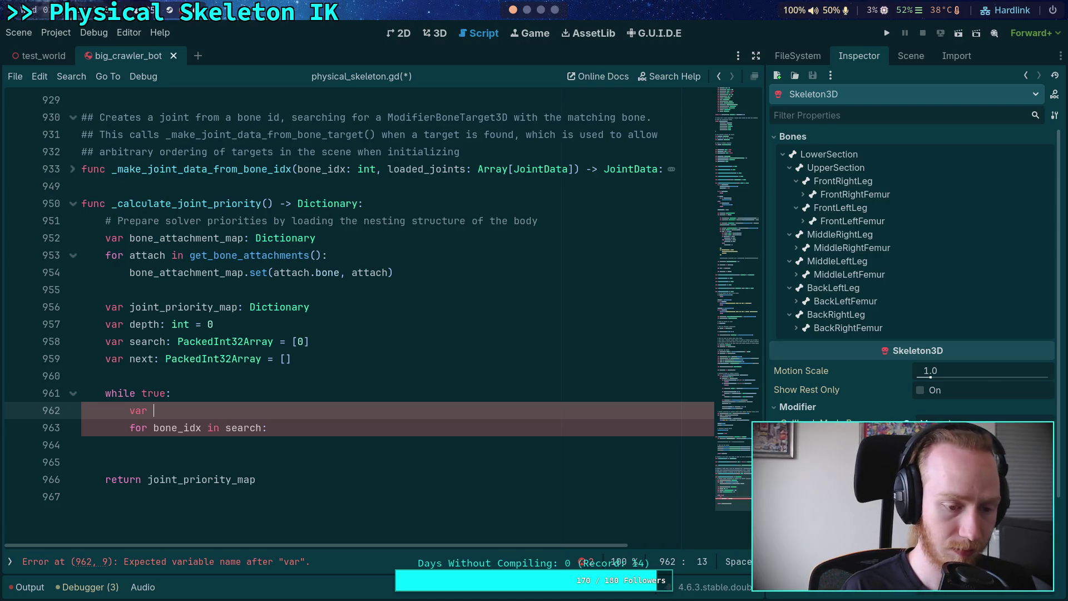
{"action": "type", "text": "joint"}
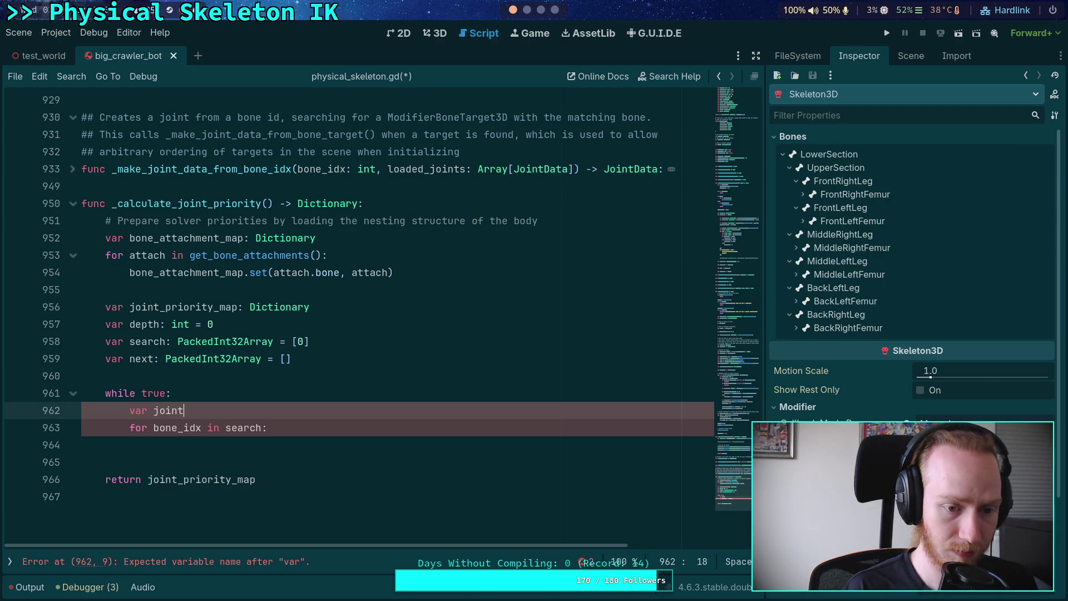
{"action": "type", "text": "_list"}
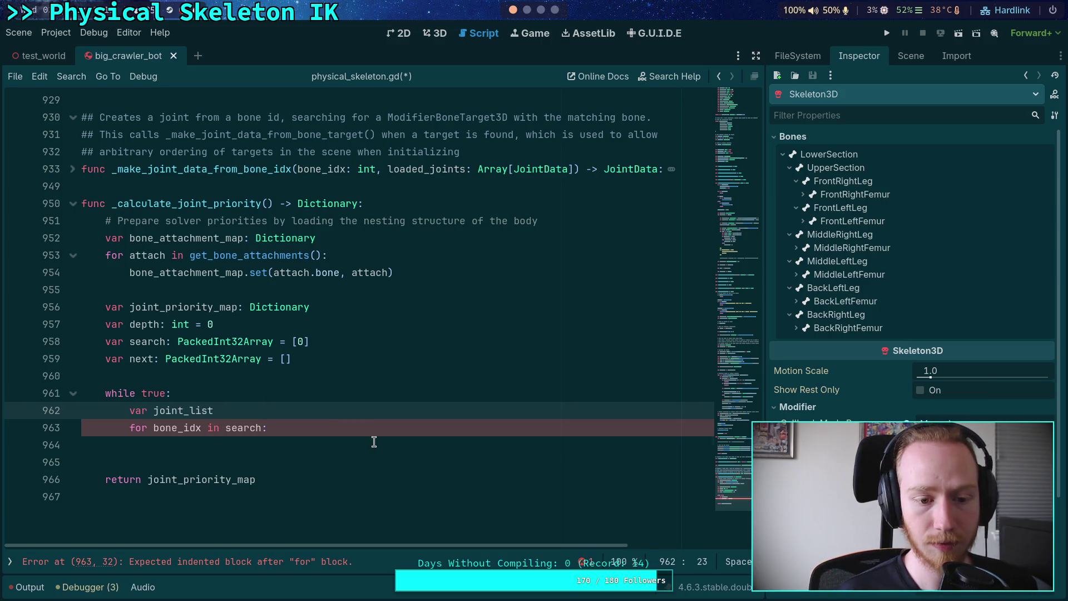
{"action": "type", "text": ": Ar"}
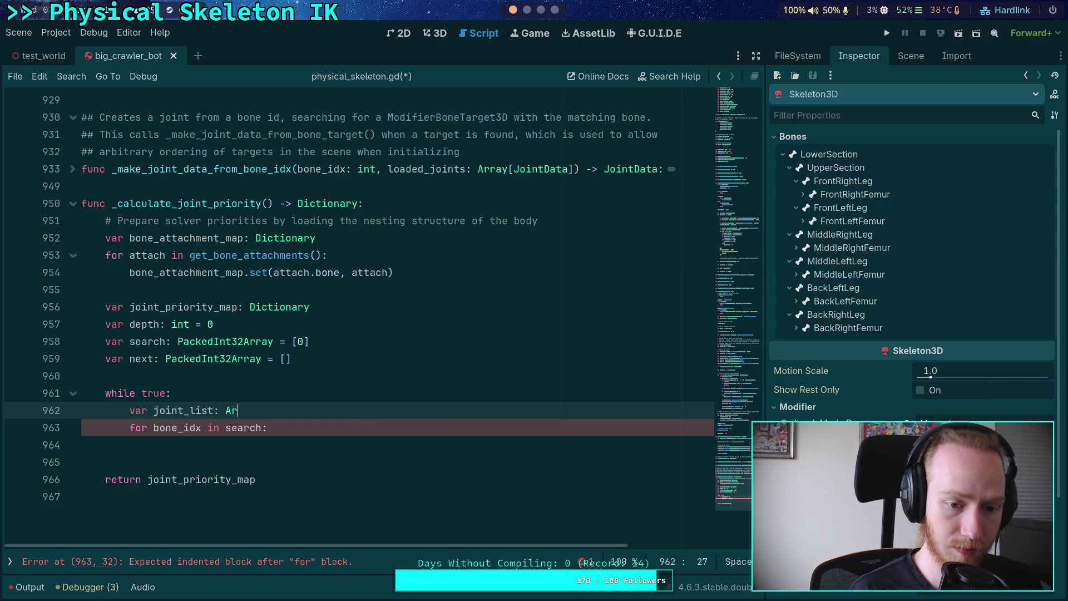
{"action": "type", "text": "ray[Joint3D"}
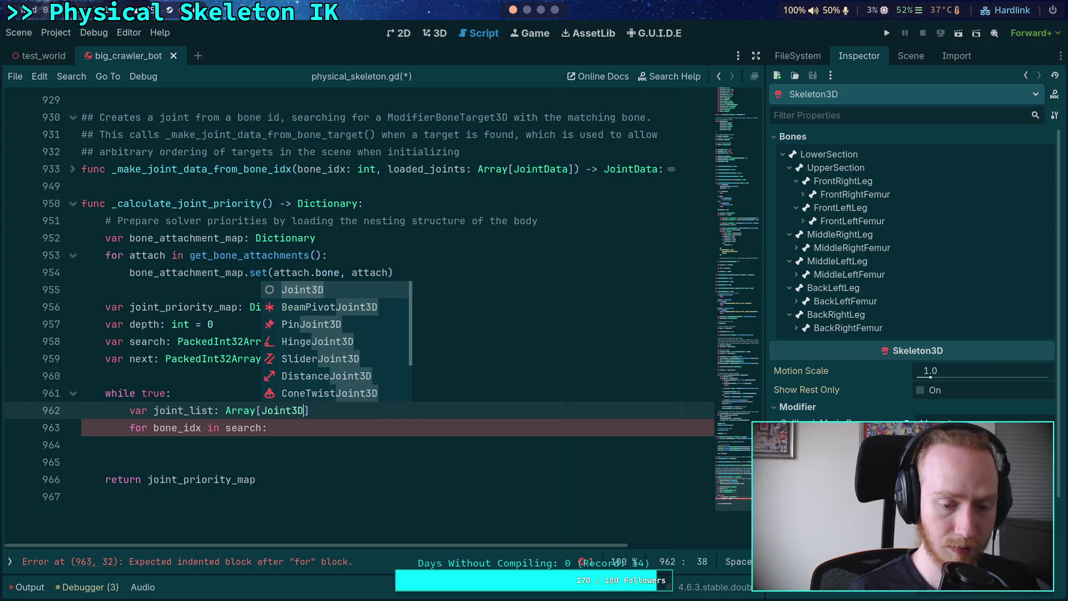
{"action": "left_click", "coordinate": [304, 444]}
{"action": "type", "text": "if"}
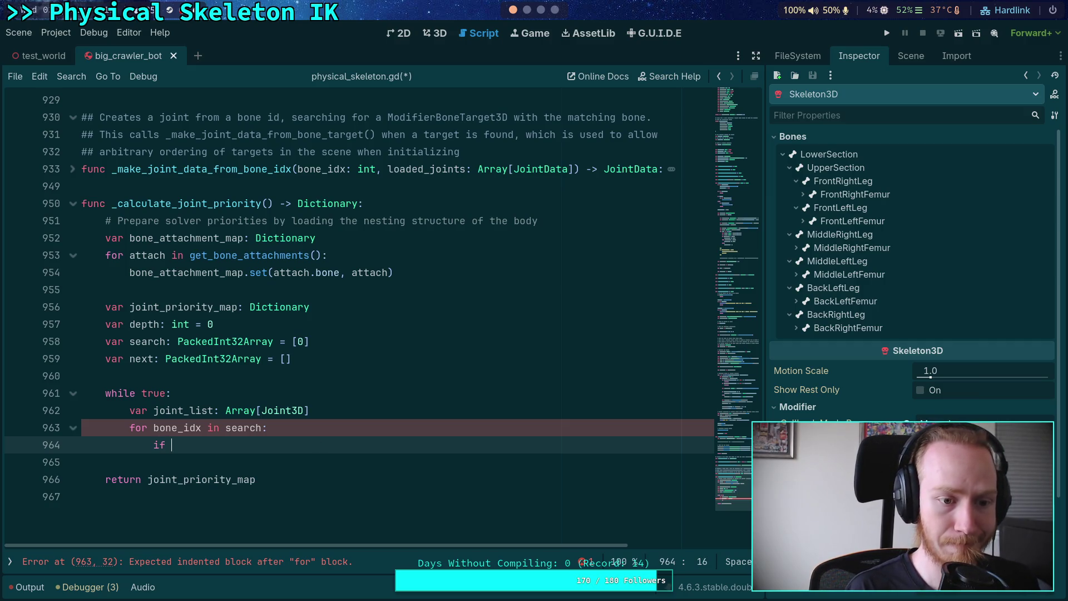
{"action": "type", "text": "bone_"}
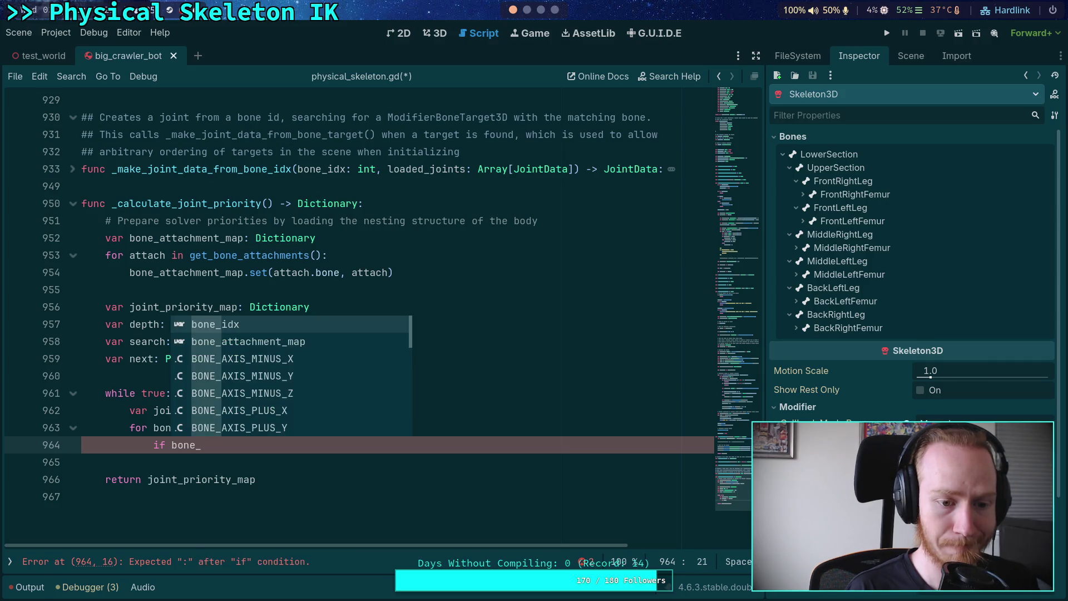
{"action": "key", "text": "Down"}
{"action": "key", "text": "Return"}
{"action": "type", "text": ".has"}
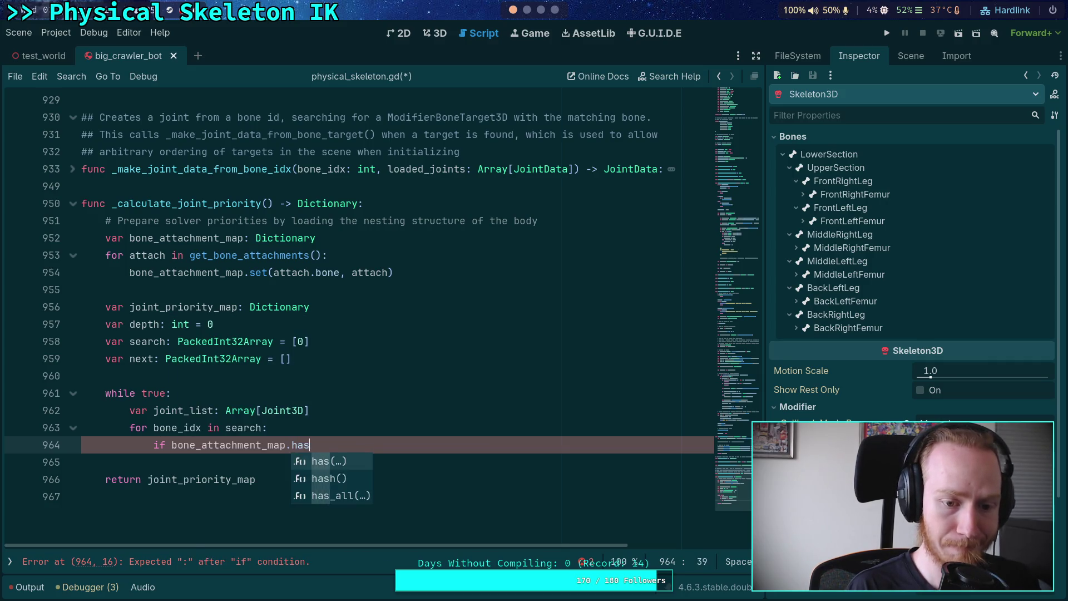
{"action": "key", "text": "Return"}
{"action": "type", "text": "bone_id"}
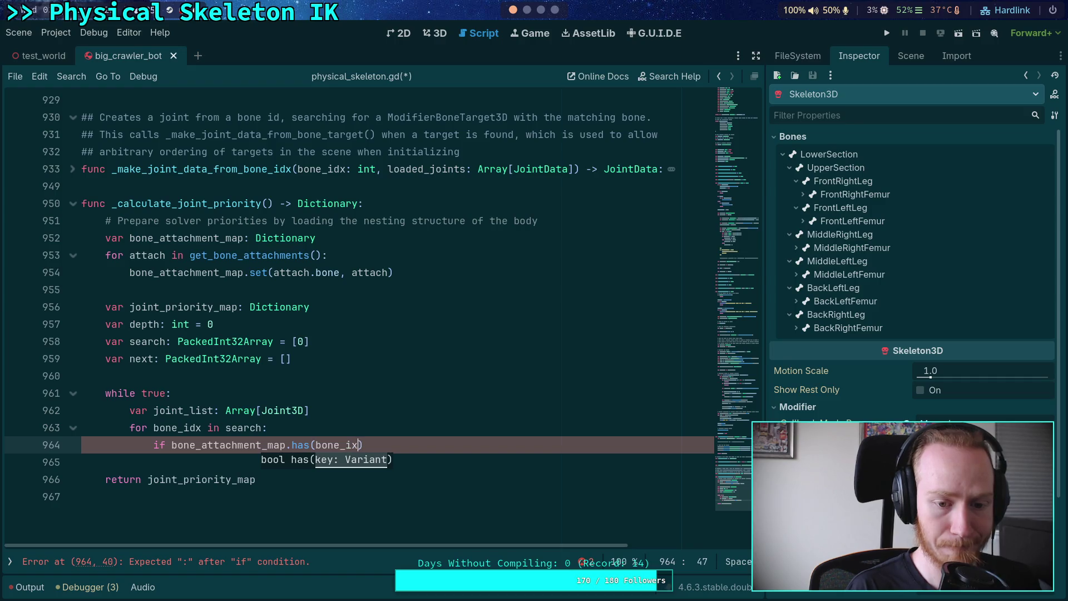
{"action": "type", "text": "x):"}
{"action": "key", "text": "Return"}
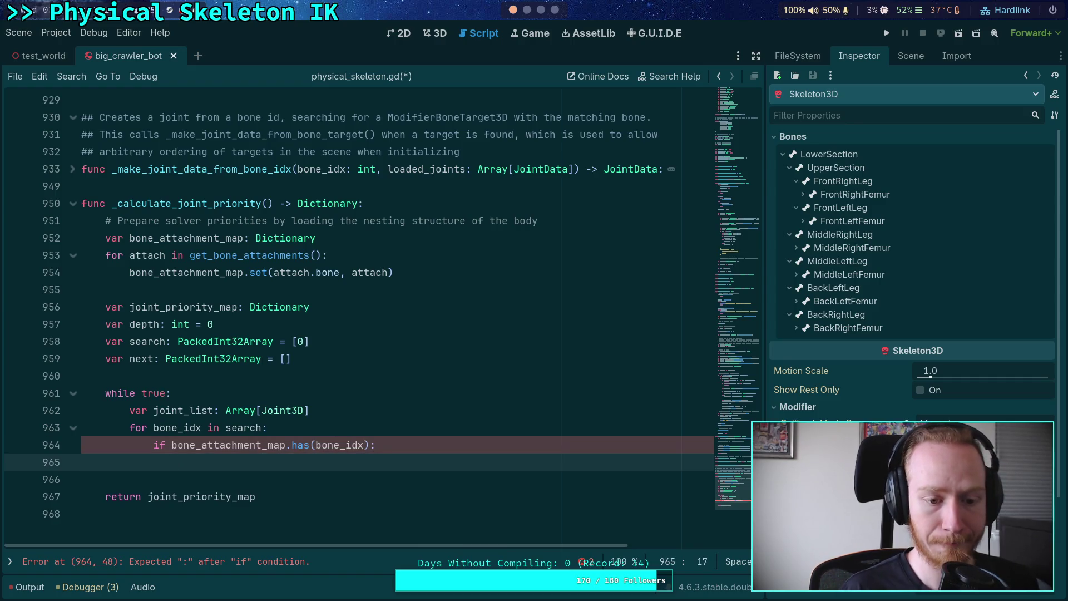
- Add 'var attachment: ModifierBoneTarget3D = bone_attachment_map.get(bone_idx)' inside the if
{"action": "scroll", "coordinate": [375, 428], "scroll_direction": "down", "scroll_amount": 1}
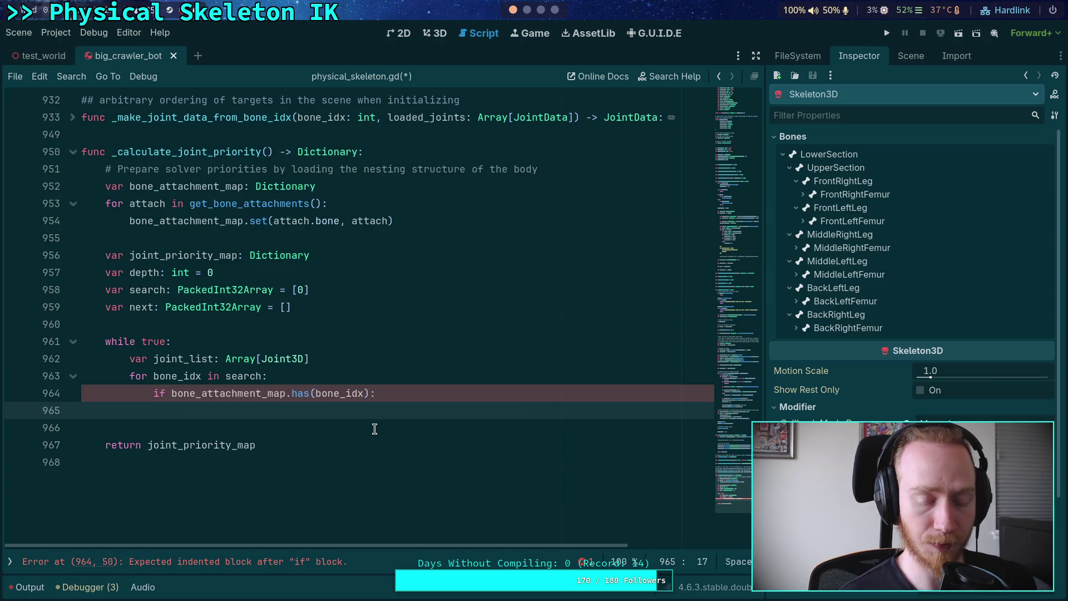
{"action": "type", "text": "var attachment ="}
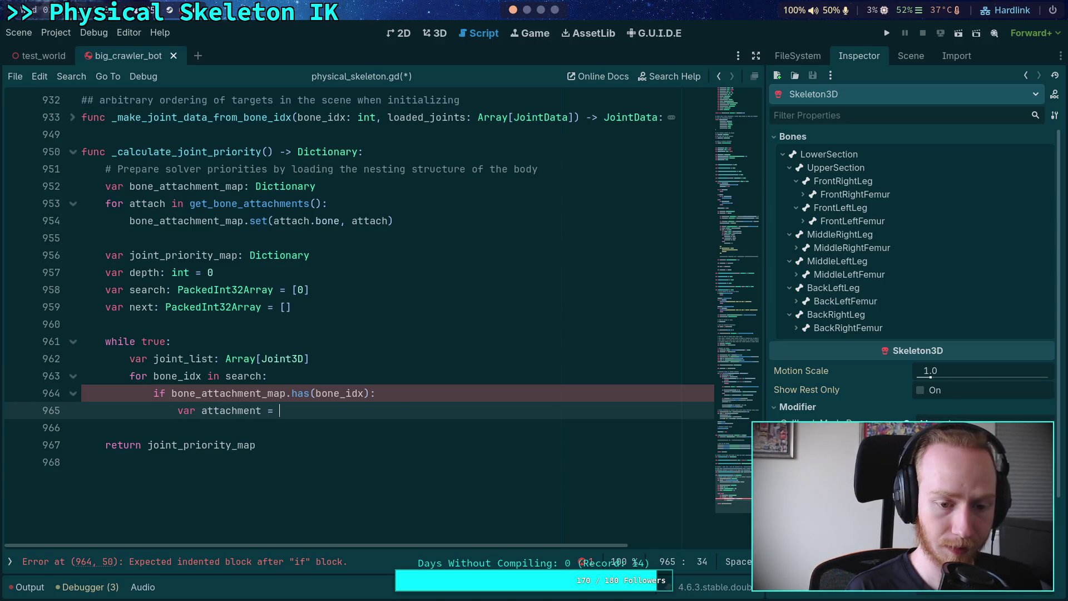
{"action": "key", "text": "ctrl+space"}
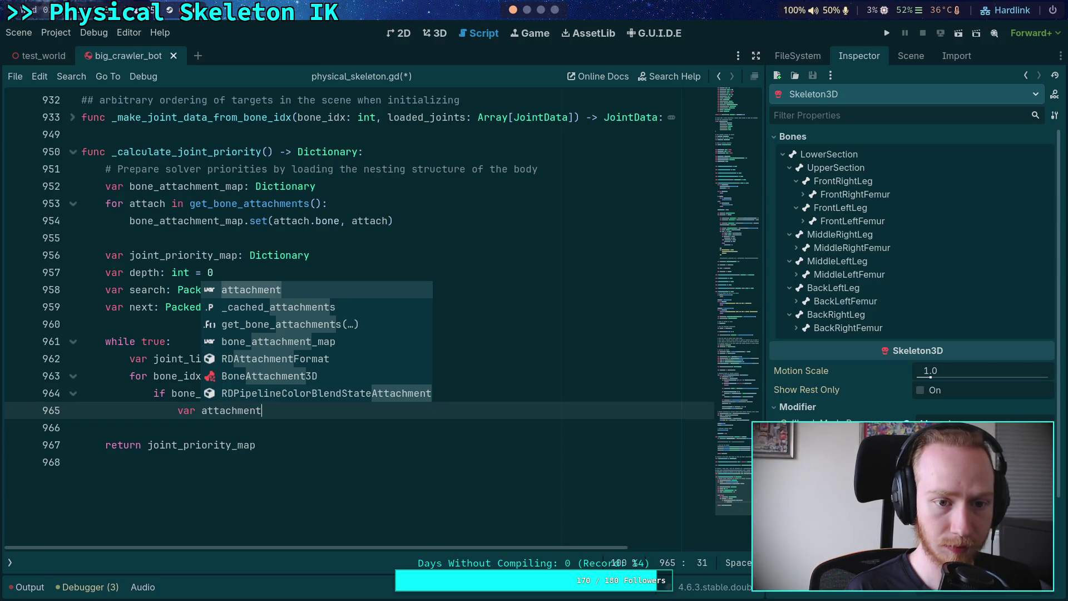
{"action": "type", "text": ": "}
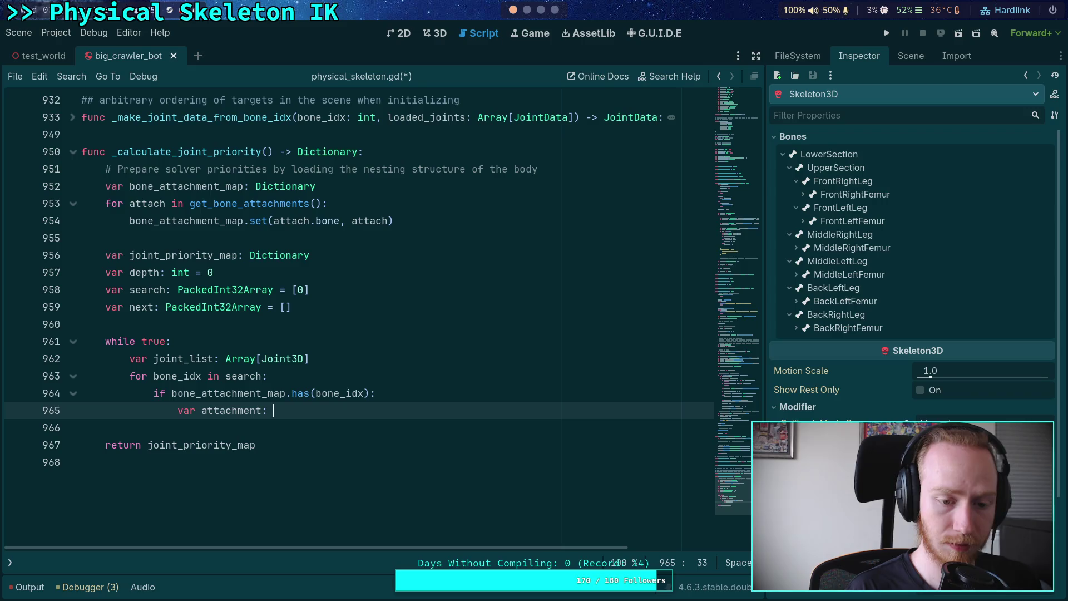
{"action": "type", "text": "Modif"}
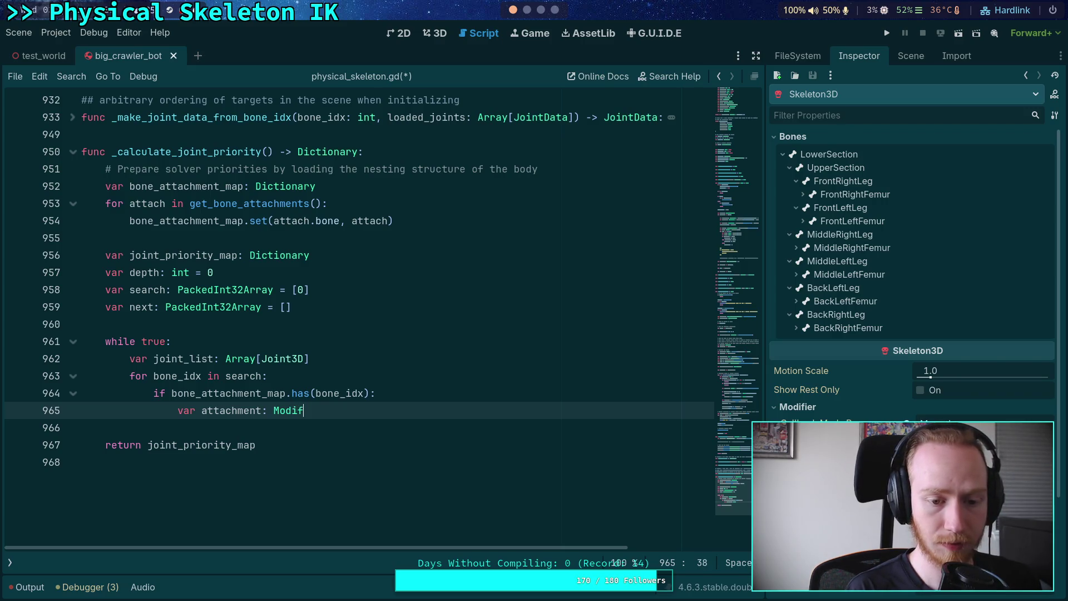
{"action": "key", "text": "Return"}
{"action": "type", "text": "= "}
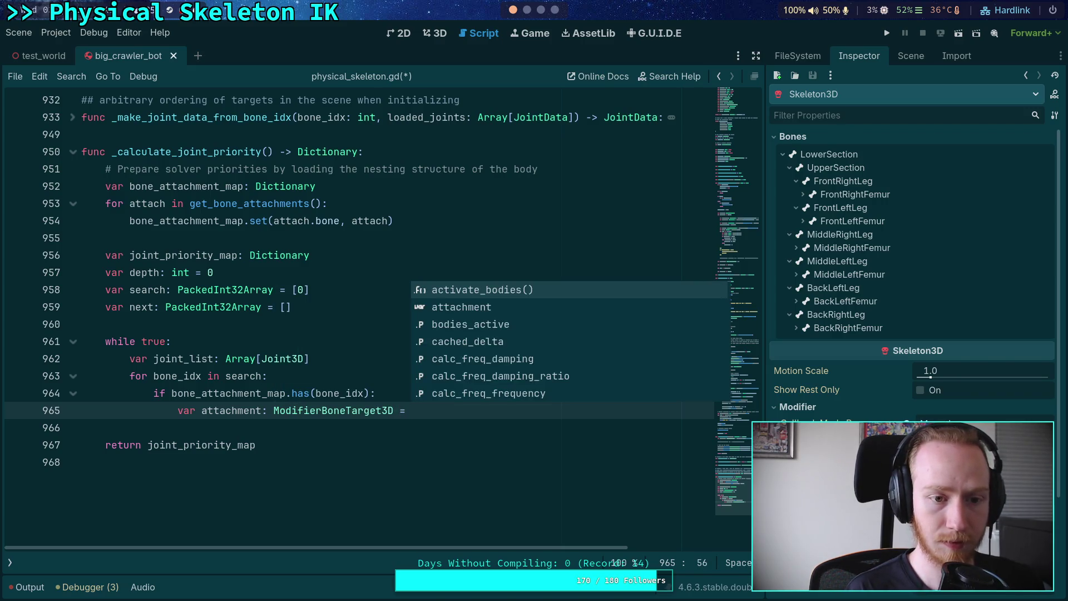
{"action": "type", "text": "bone"}
{"action": "key", "text": "Down"}
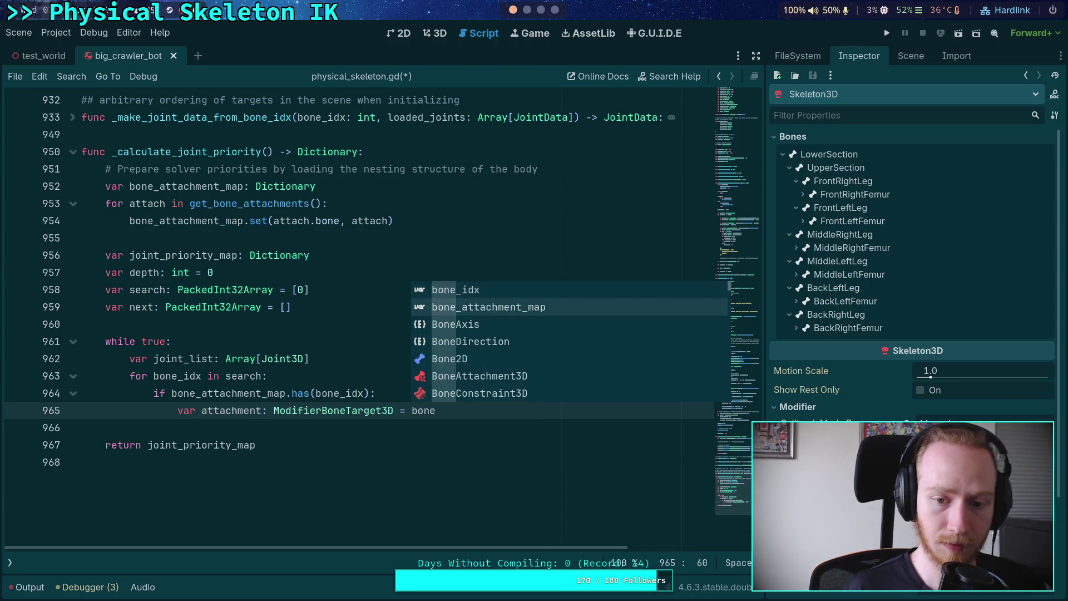
{"action": "key", "text": "Return"}
{"action": "type", "text": ".get(bone_"}
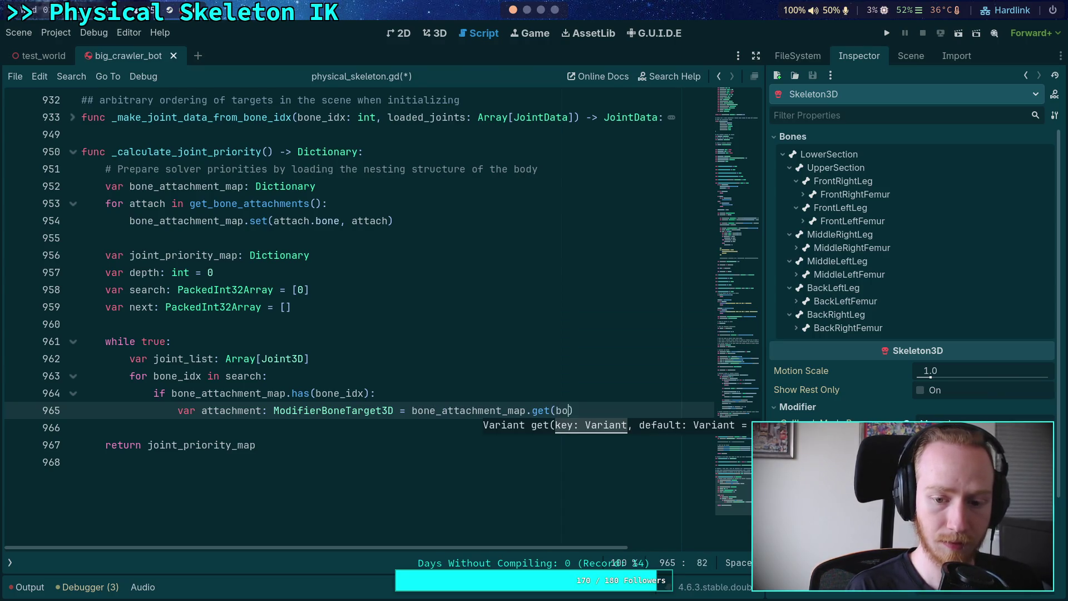
{"action": "type", "text": "idx)"}
{"action": "key", "text": "Return"}
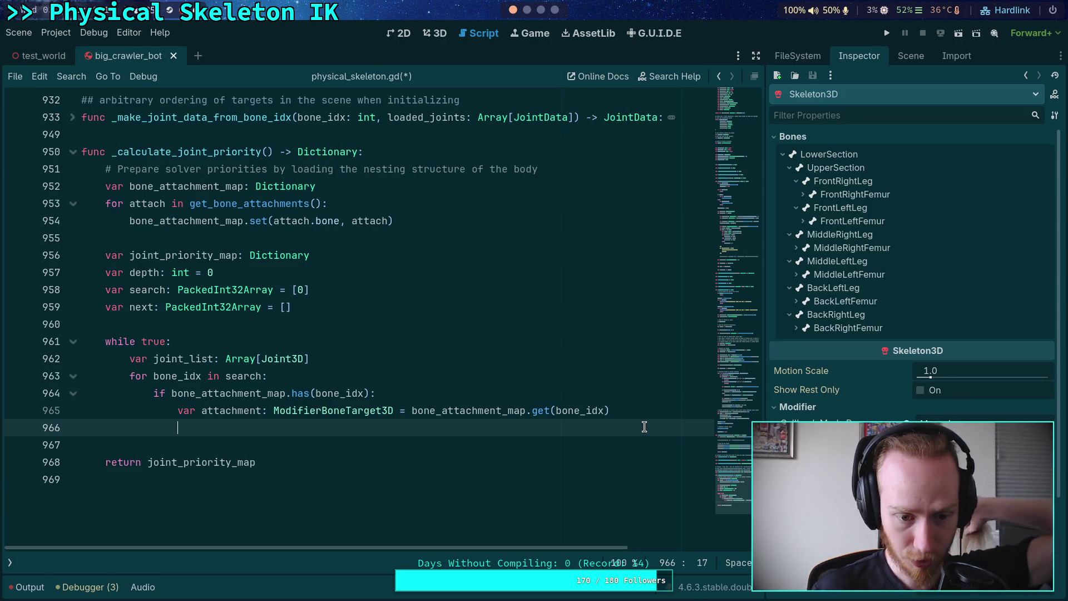
- Add an 'if not attachment: continue' guard after the attachment lookup
{"action": "type", "text": "if not "}
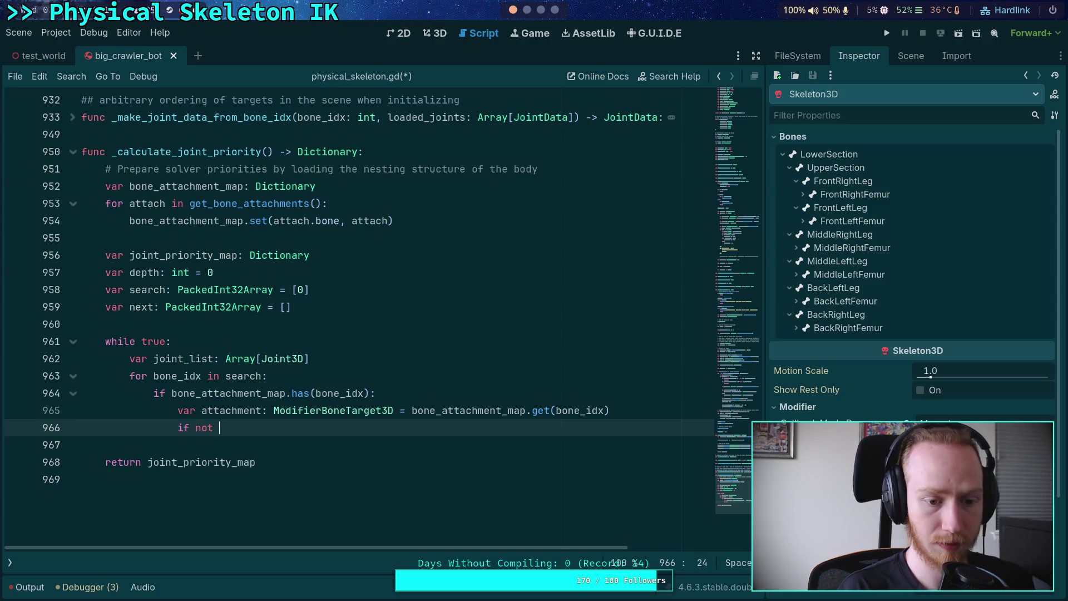
{"action": "type", "text": "attac"}
{"action": "key", "text": "Return"}
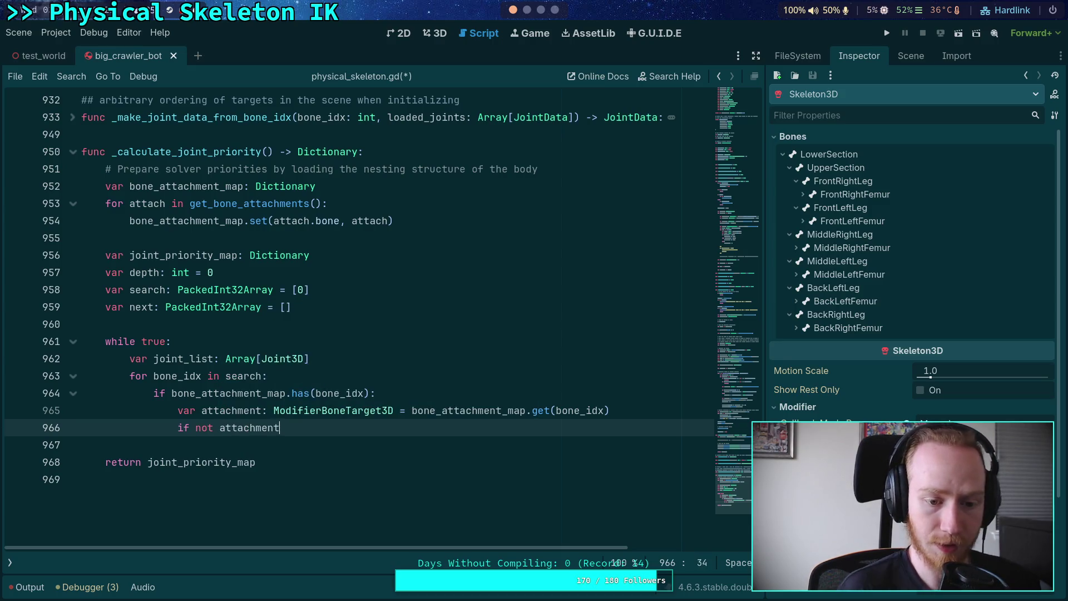
{"action": "type", "text": ":"}
{"action": "key", "text": "Return"}
{"action": "type", "text": "continue"}
{"action": "key", "text": "Return"}
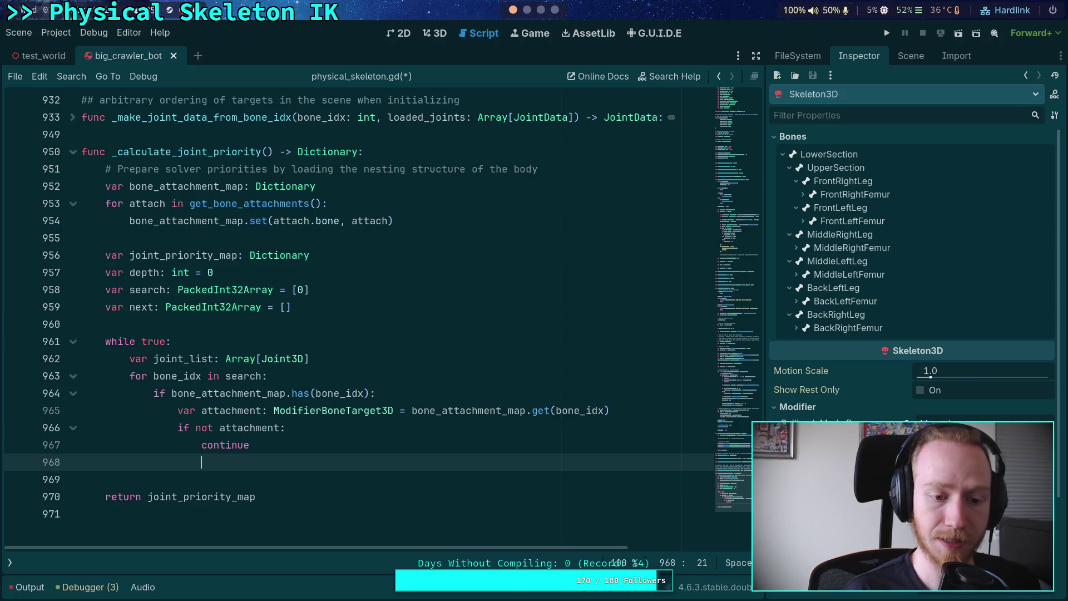
{"action": "scroll", "coordinate": [552, 396], "scroll_direction": "down", "scroll_amount": 1}
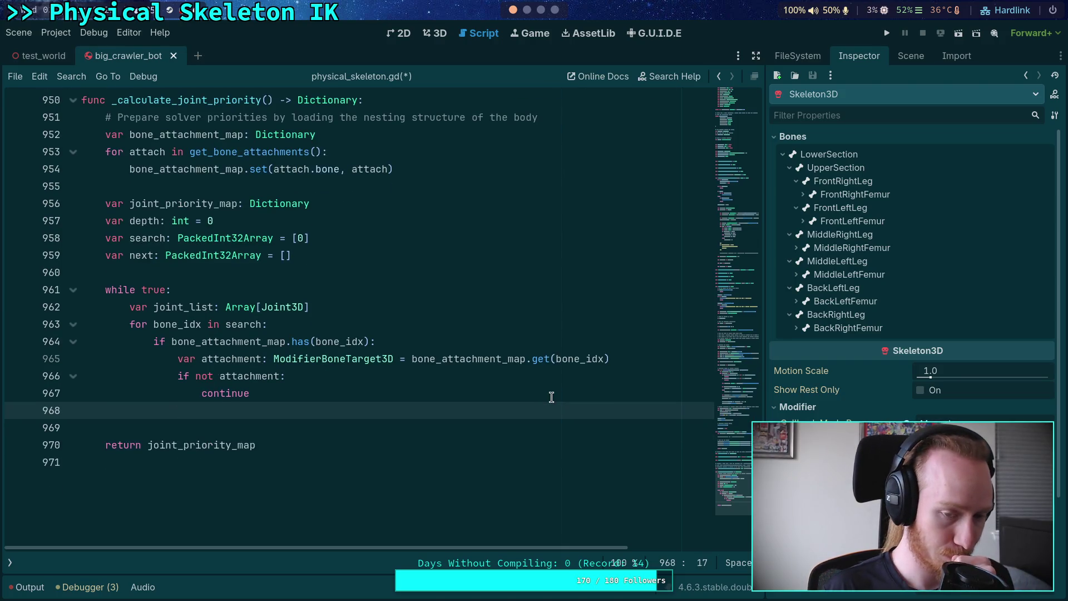
- Cast the attachment lookup 'as ModifierBoneTarget3D' and show the Scene node tree
{"action": "left_click", "coordinate": [633, 361]}
{"action": "type", "text": "as Modif"}
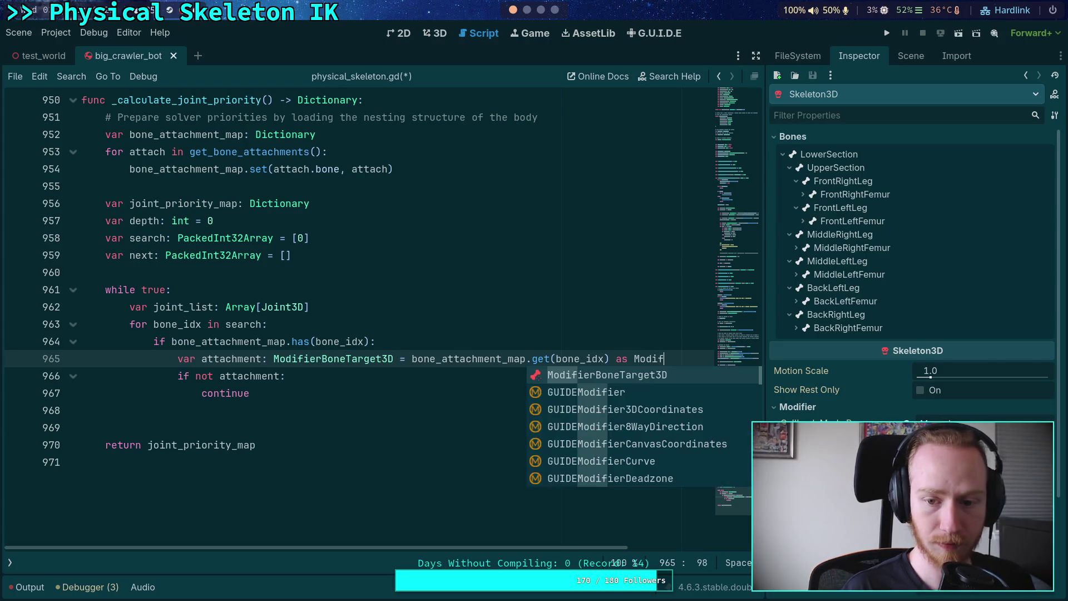
{"action": "key", "text": "Return"}
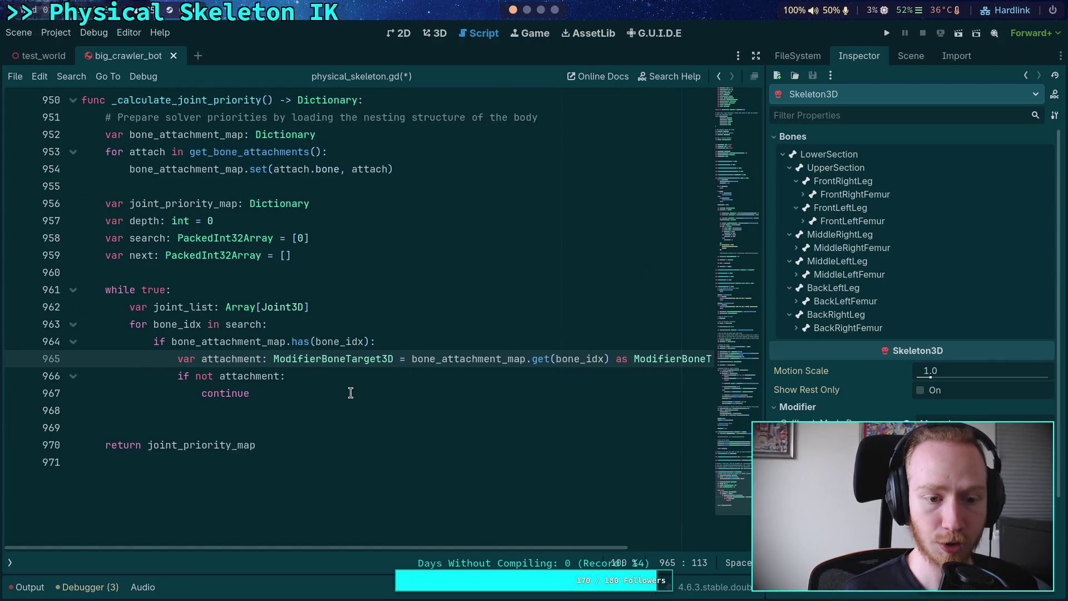
{"action": "left_click", "coordinate": [340, 413]}
{"action": "left_click", "coordinate": [911, 55]}
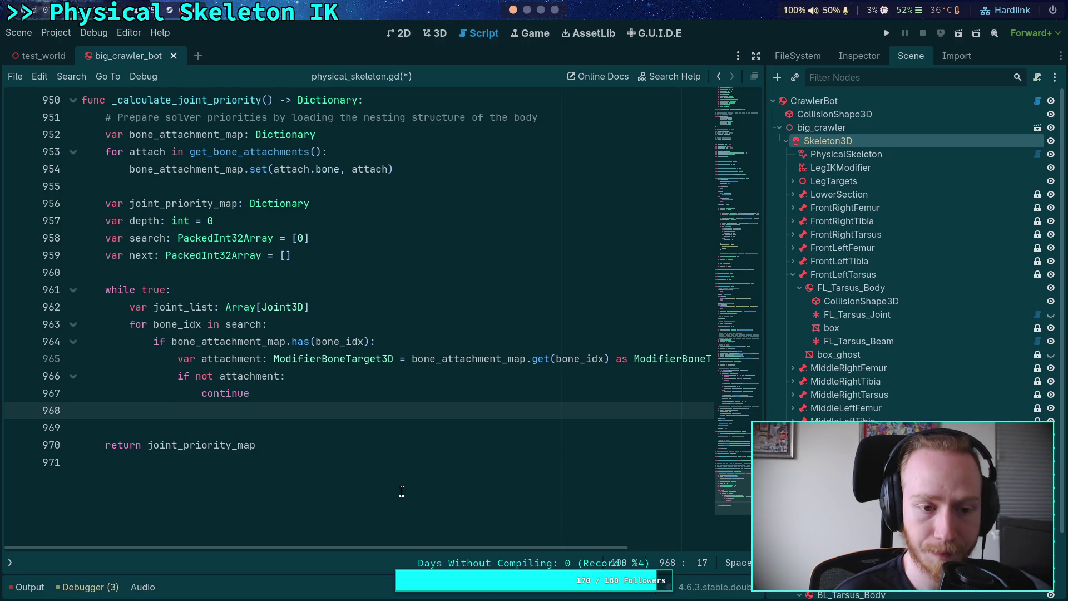
- Change joint_list's element type on line 962 from Joint3D to Array
{"action": "left_click", "coordinate": [269, 203]}
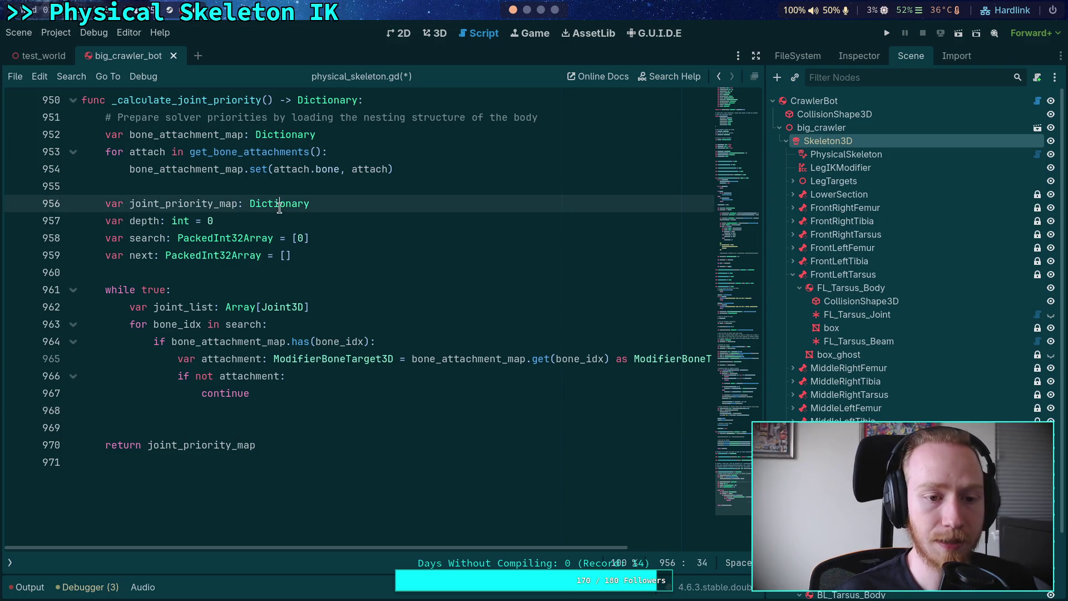
{"action": "key", "text": "Down"}
{"action": "key", "text": "Return"}
{"action": "type", "text": "v"}
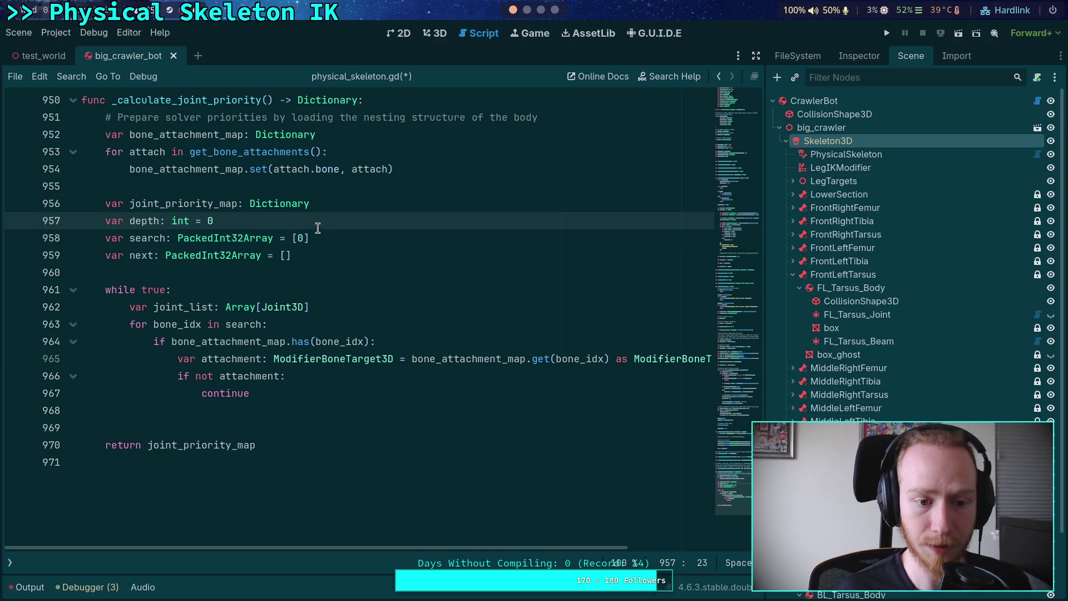
{"action": "left_click", "coordinate": [357, 312]}
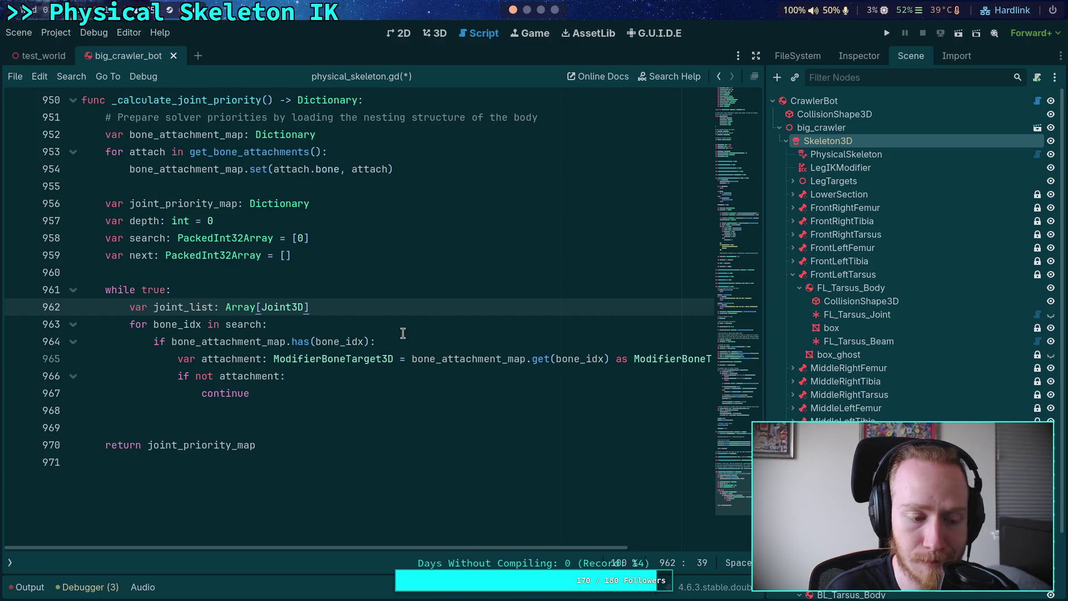
{"action": "double_click", "coordinate": [264, 309]}
{"action": "key", "text": "BackSpace"}
{"action": "type", "text": "Array"}
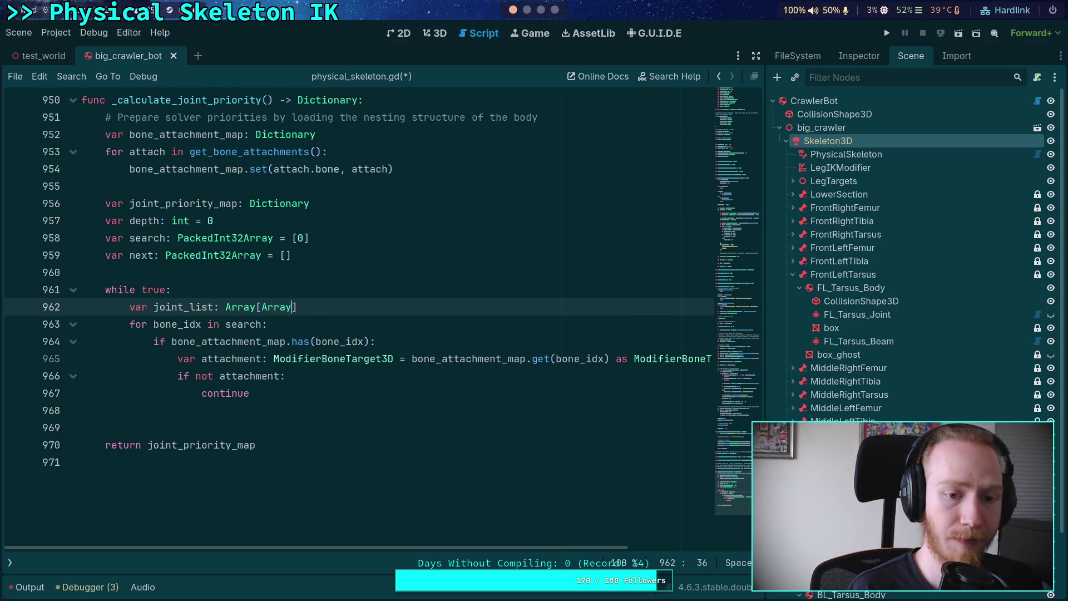
{"action": "left_click", "coordinate": [347, 303]}
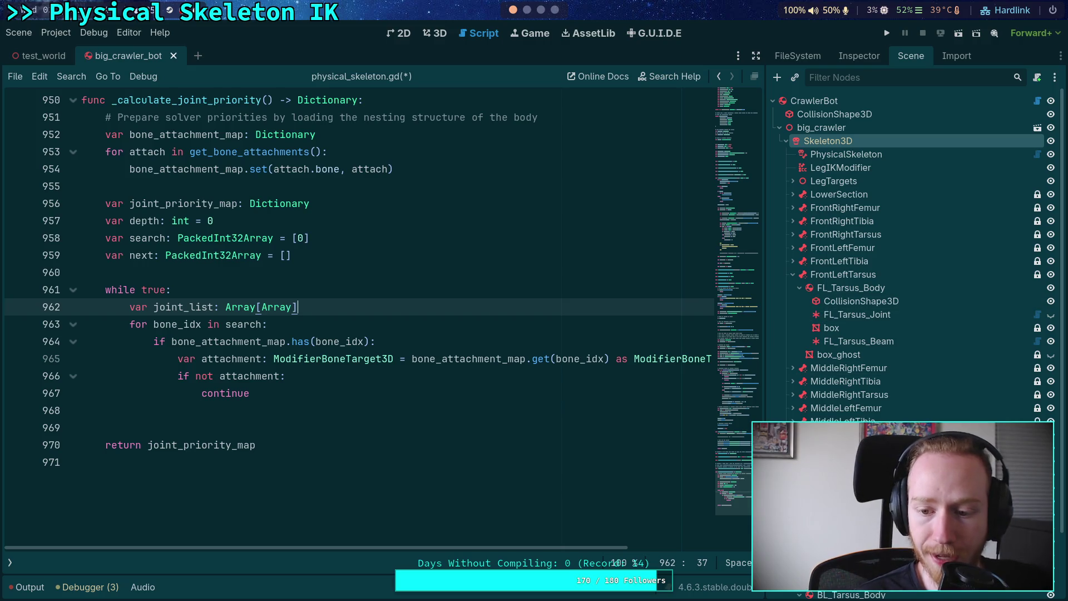
- Collapse FrontLeftTarsus and expand FrontRightFemur and FrontRightTibia in the Scene tree
{"action": "left_click", "coordinate": [794, 275]}
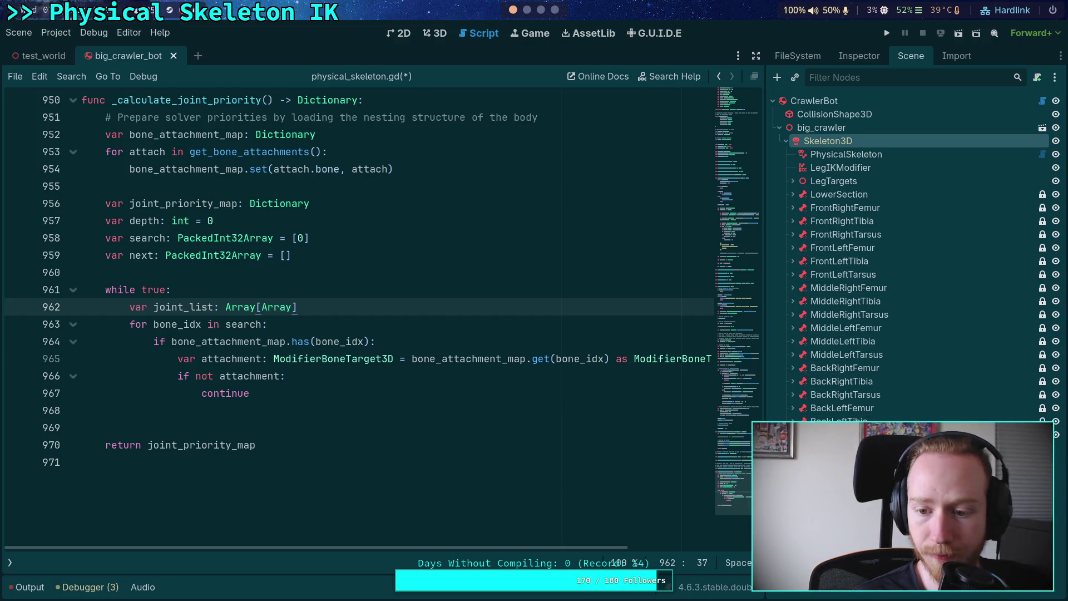
{"action": "left_click", "coordinate": [812, 207]}
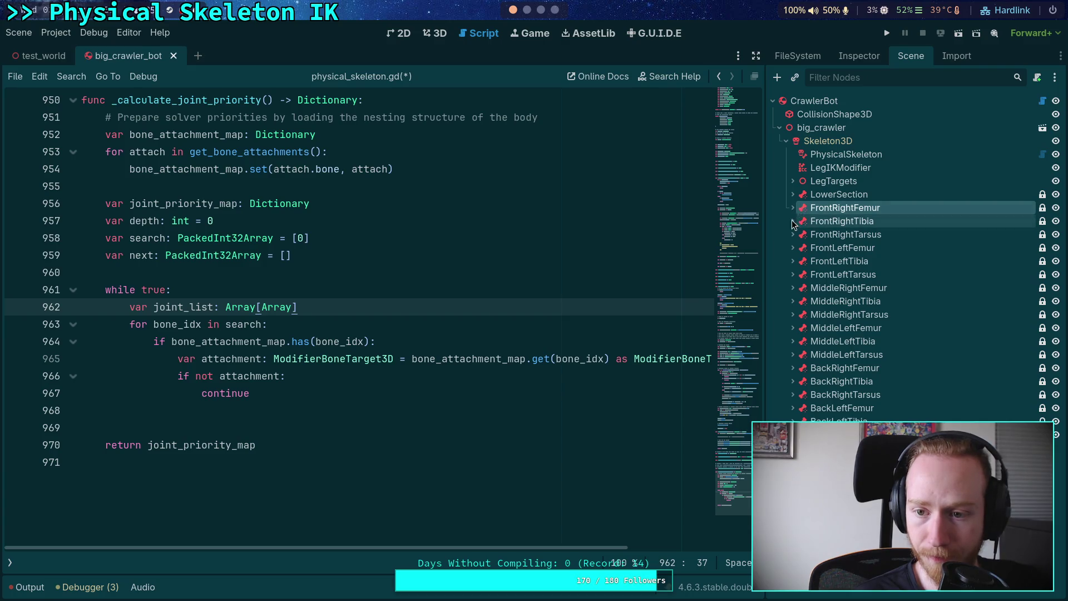
{"action": "left_click", "coordinate": [793, 207]}
{"action": "left_click", "coordinate": [792, 287]}
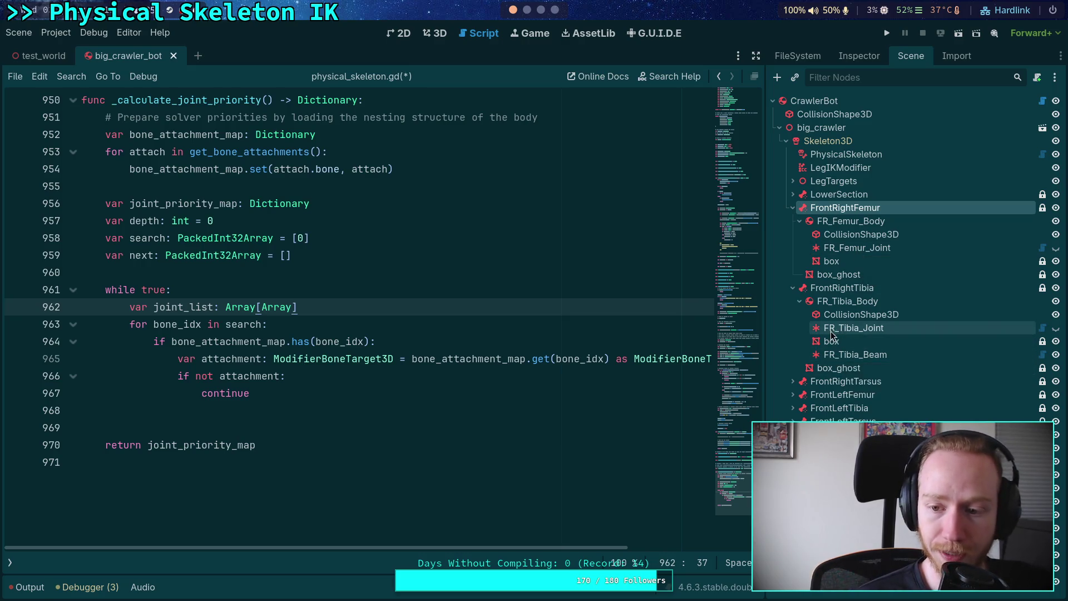
{"action": "left_click", "coordinate": [360, 411]}
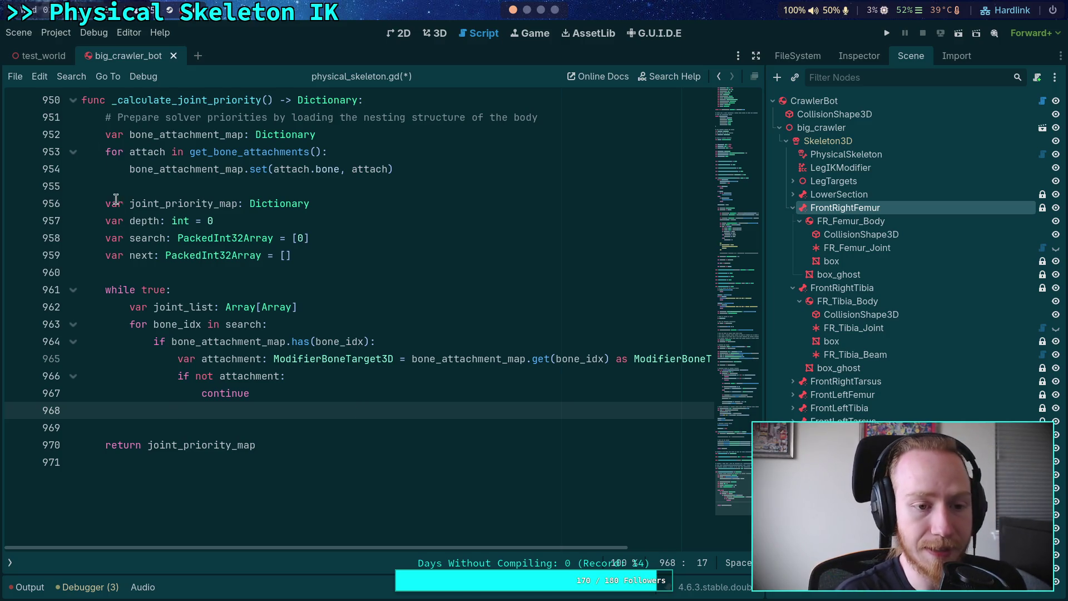
- Rename the depth variable on line 957 to max_priority
{"action": "double_click", "coordinate": [144, 221]}
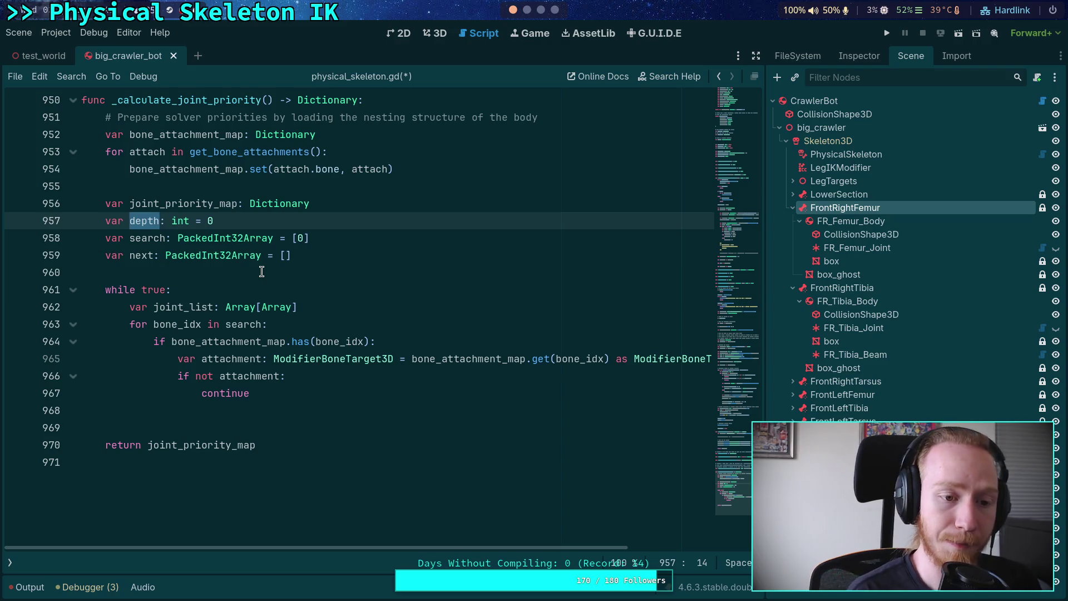
{"action": "type", "text": "max_pr"}
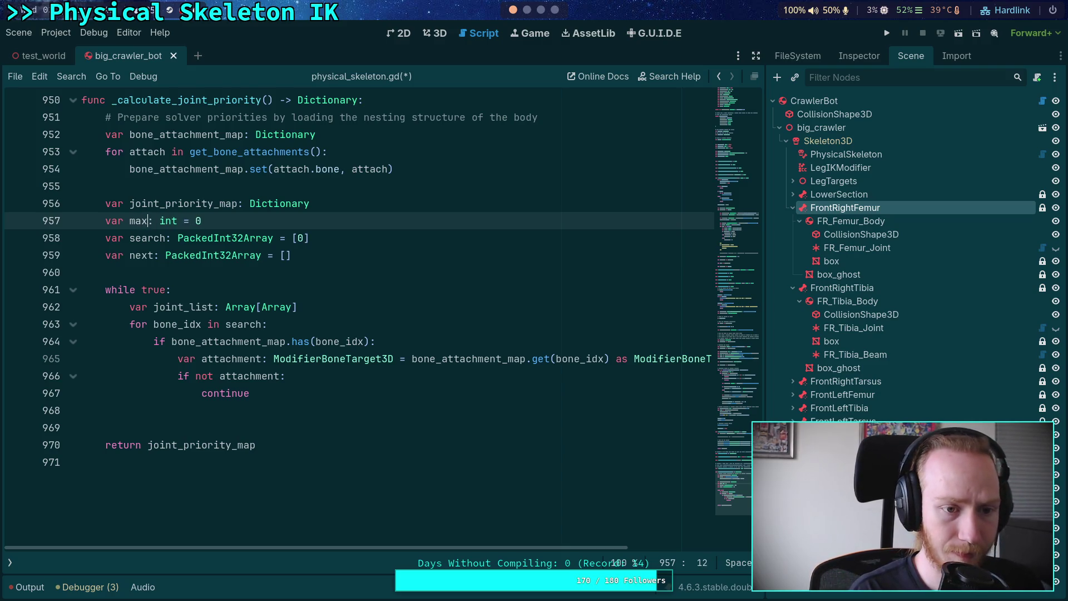
{"action": "type", "text": "iority"}
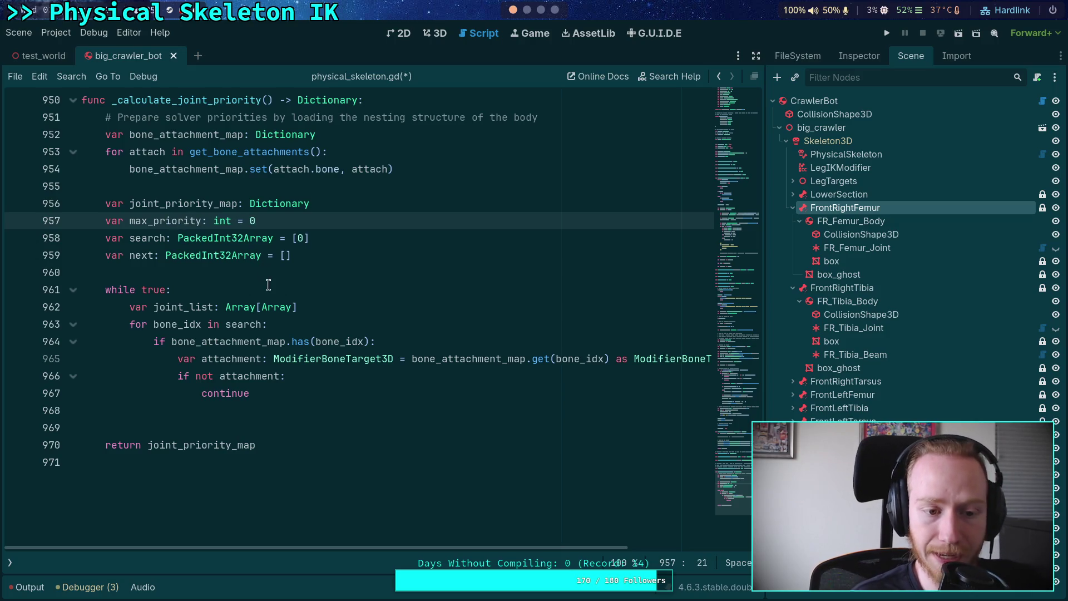
{"action": "left_click", "coordinate": [398, 311]}
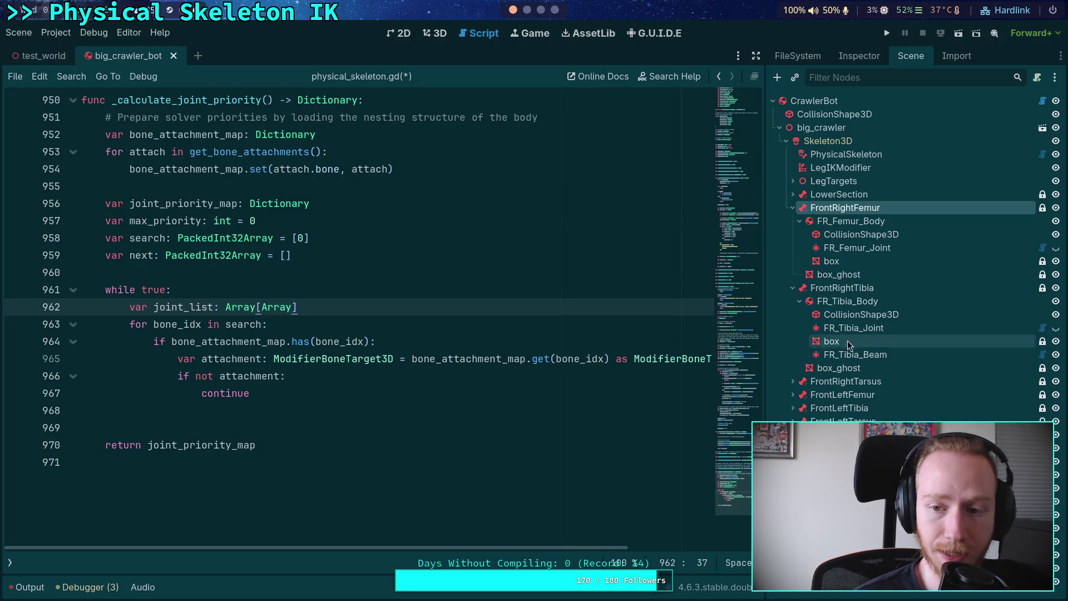
{"action": "left_click", "coordinate": [317, 409]}
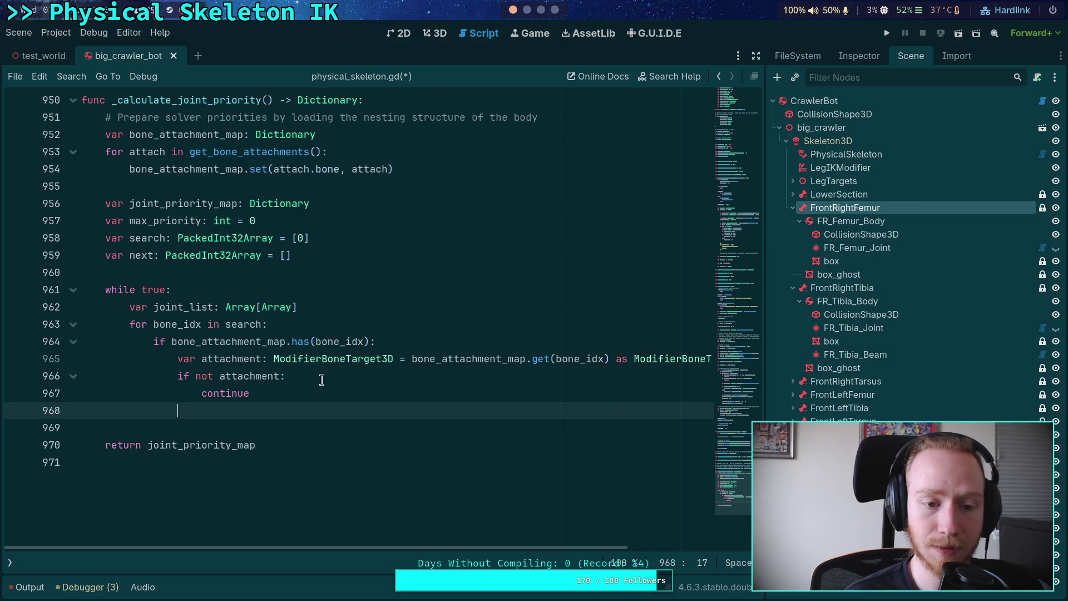
- Inspect the FR_Femur_Joint, FR_Tibia_Joint and FR_Tibia_Beam nodes in the Scene tree
{"action": "double_click", "coordinate": [158, 307]}
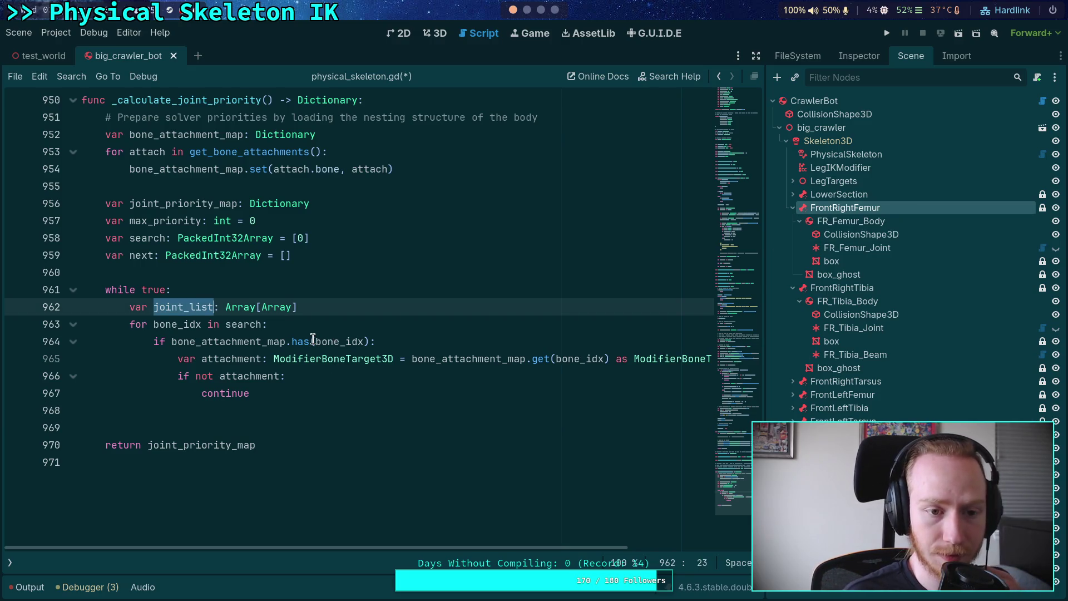
{"action": "mouse_move", "coordinate": [313, 339]}
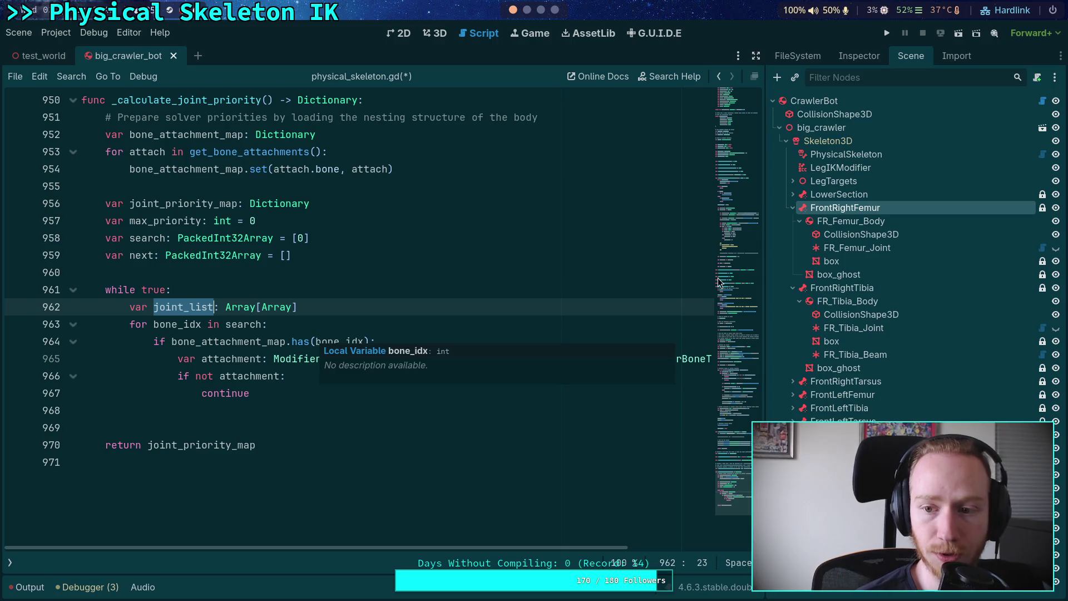
{"action": "left_click", "coordinate": [838, 250]}
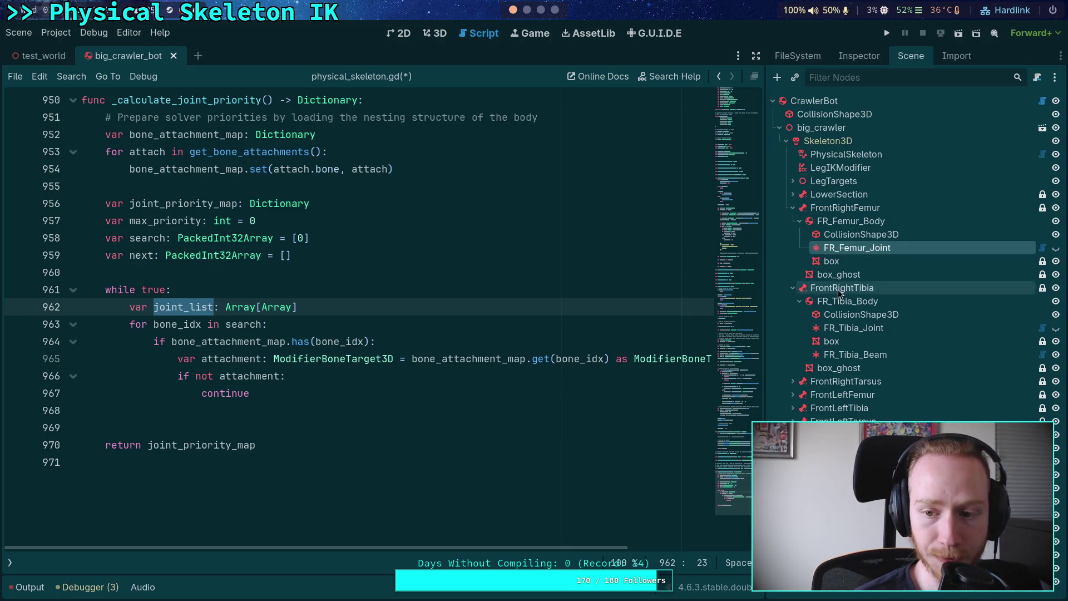
{"action": "left_click", "coordinate": [838, 329]}
{"action": "left_click", "coordinate": [842, 356]}
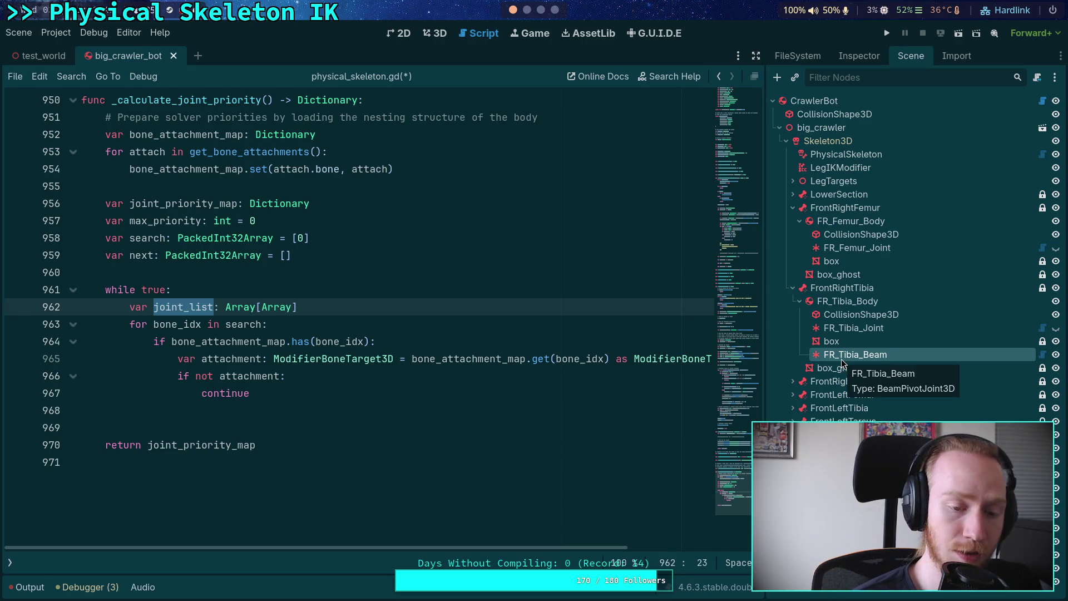
{"action": "left_click", "coordinate": [827, 330]}
{"action": "left_click", "coordinate": [830, 248]}
{"action": "left_click", "coordinate": [840, 329]}
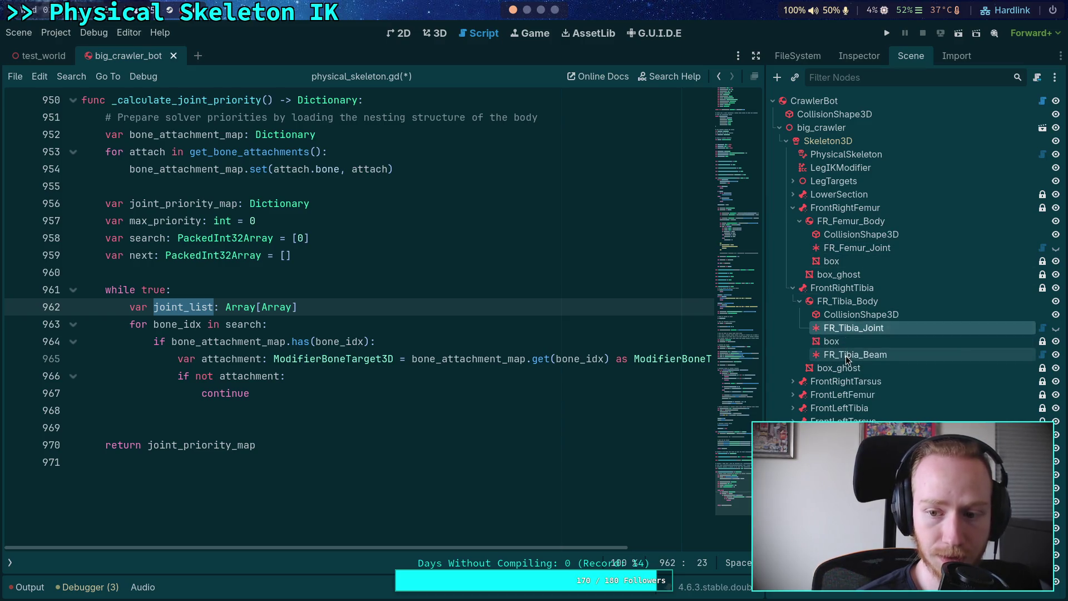
{"action": "left_click", "coordinate": [848, 357]}
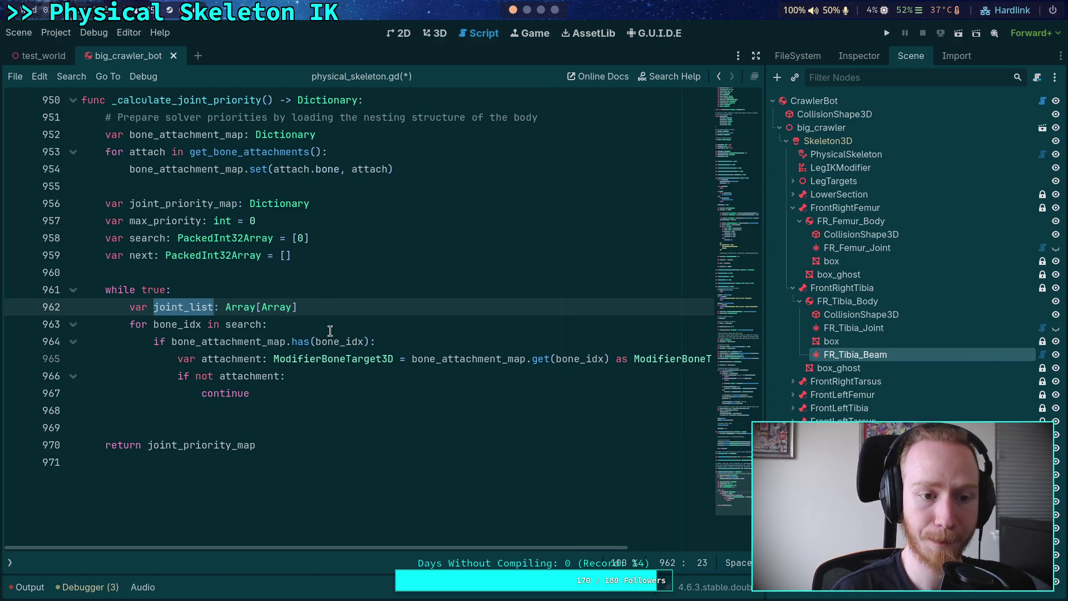
- Move the max_priority declaration below 'while true:' and indent it into the loop
{"action": "left_click", "coordinate": [291, 223]}
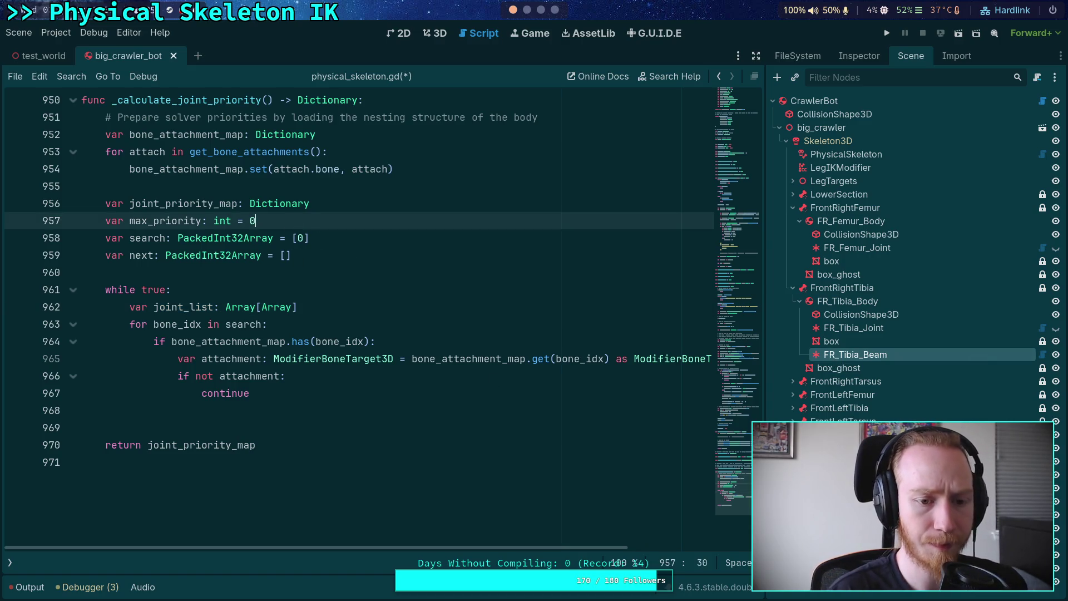
{"action": "key", "text": "alt+Down"}
{"action": "key", "text": "alt+Down"}
{"action": "key", "text": "alt+Down"}
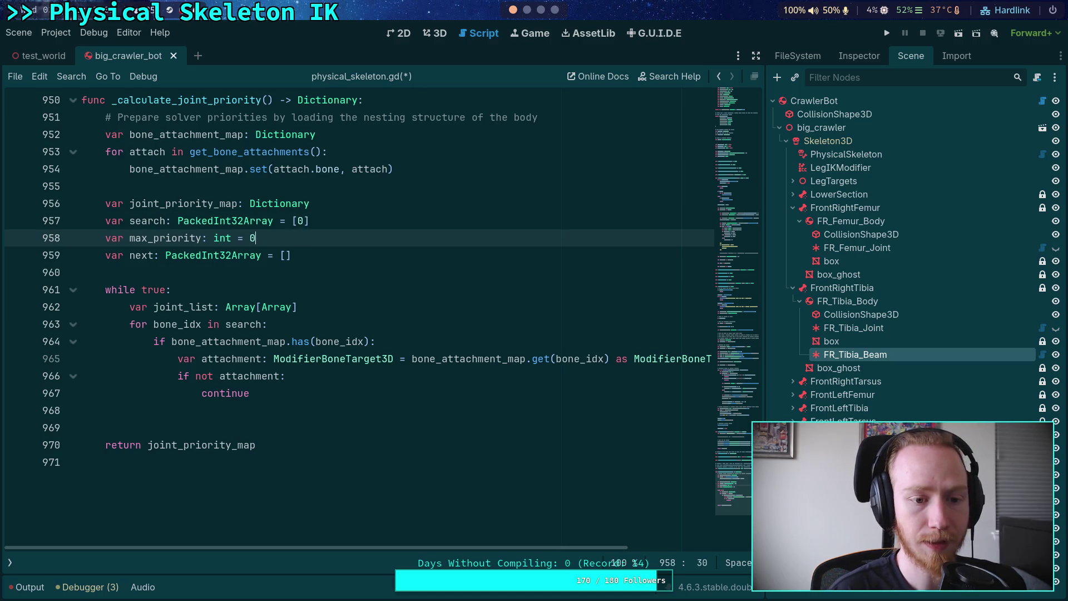
{"action": "key", "text": "Tab"}
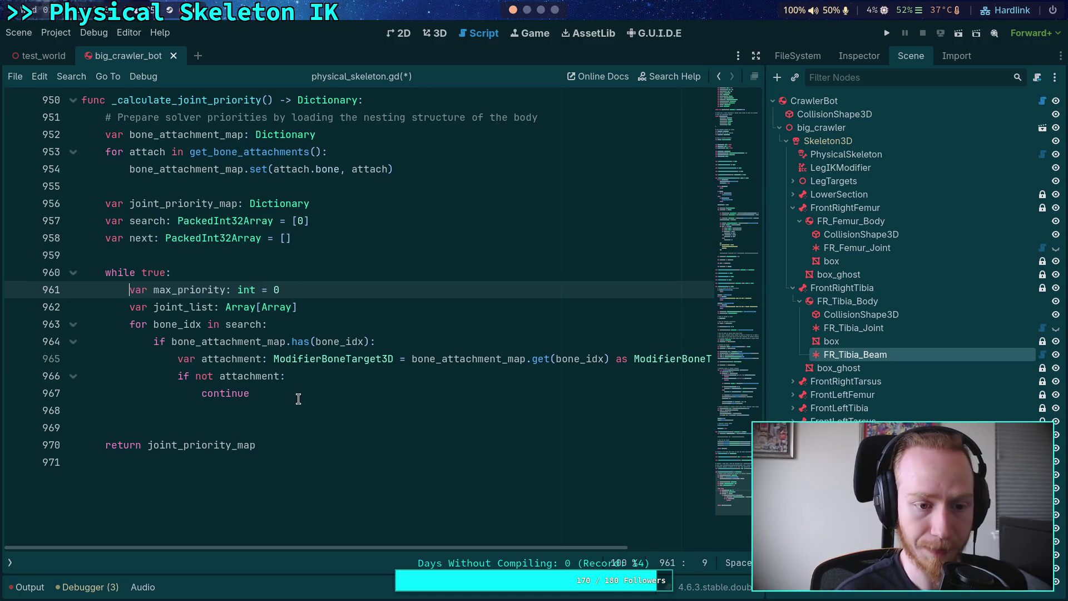
{"action": "left_click", "coordinate": [376, 399]}
{"action": "left_click", "coordinate": [364, 411]}
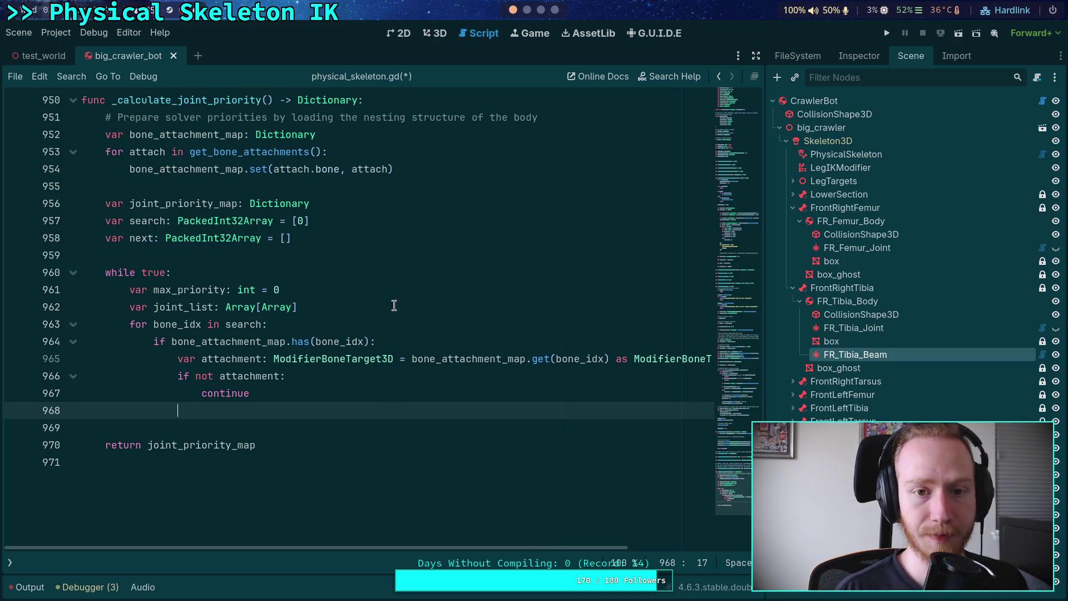
{"action": "left_click", "coordinate": [437, 35]}
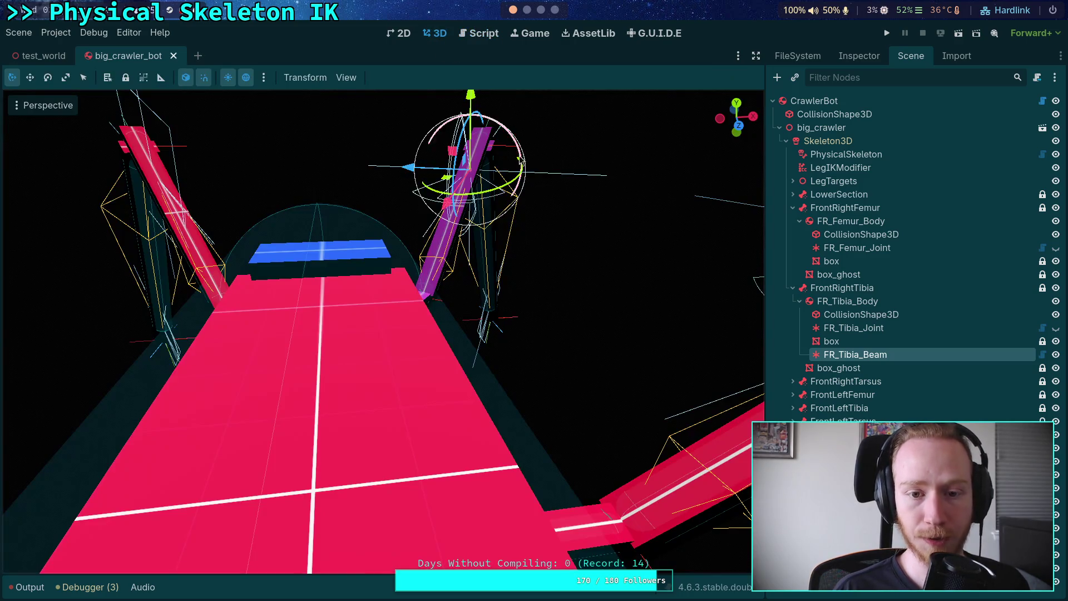
{"action": "mouse_move", "coordinate": [510, 305]}
{"action": "left_mouse_down"}
{"action": "mouse_move", "coordinate": [623, 367]}
{"action": "mouse_move", "coordinate": [605, 309]}
{"action": "mouse_move", "coordinate": [523, 348]}
{"action": "left_mouse_up"}
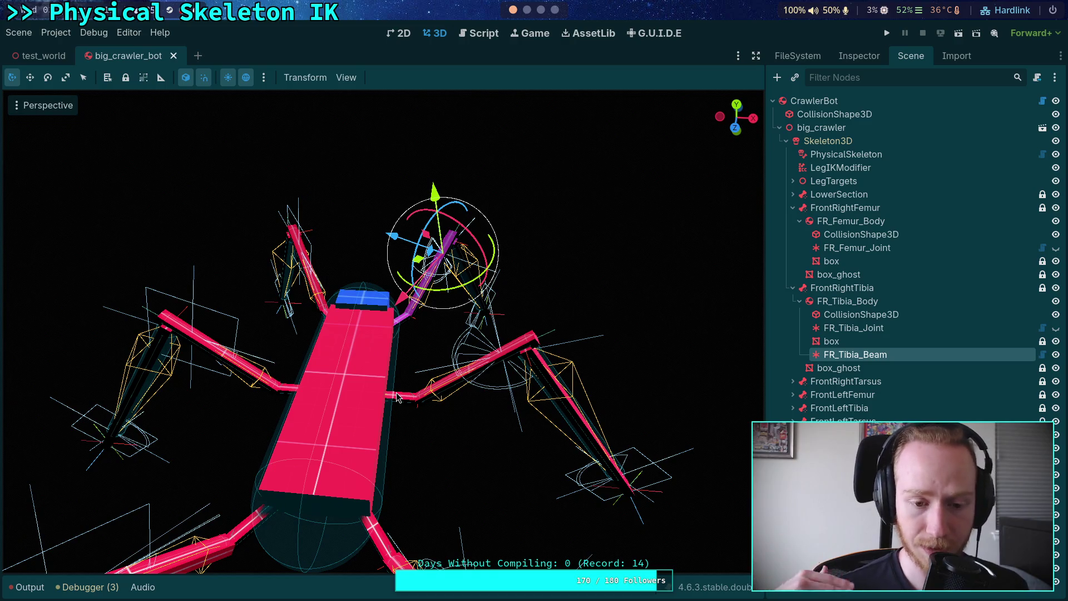
{"action": "left_click", "coordinate": [479, 35]}
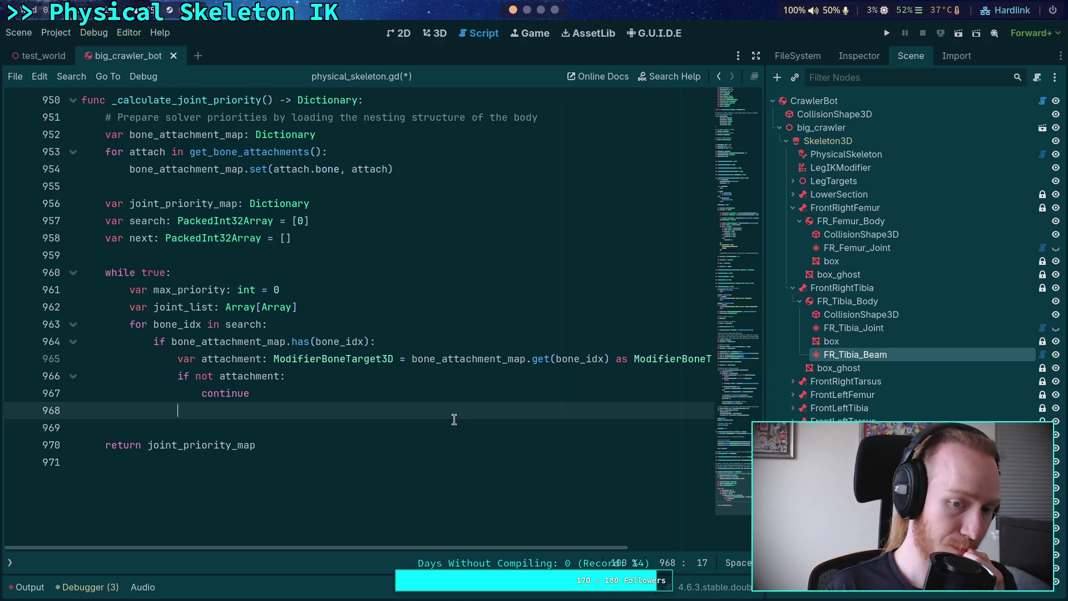
{"action": "left_click", "coordinate": [27, 587]}
{"action": "scroll", "coordinate": [111, 445], "scroll_direction": "up", "scroll_amount": 10}
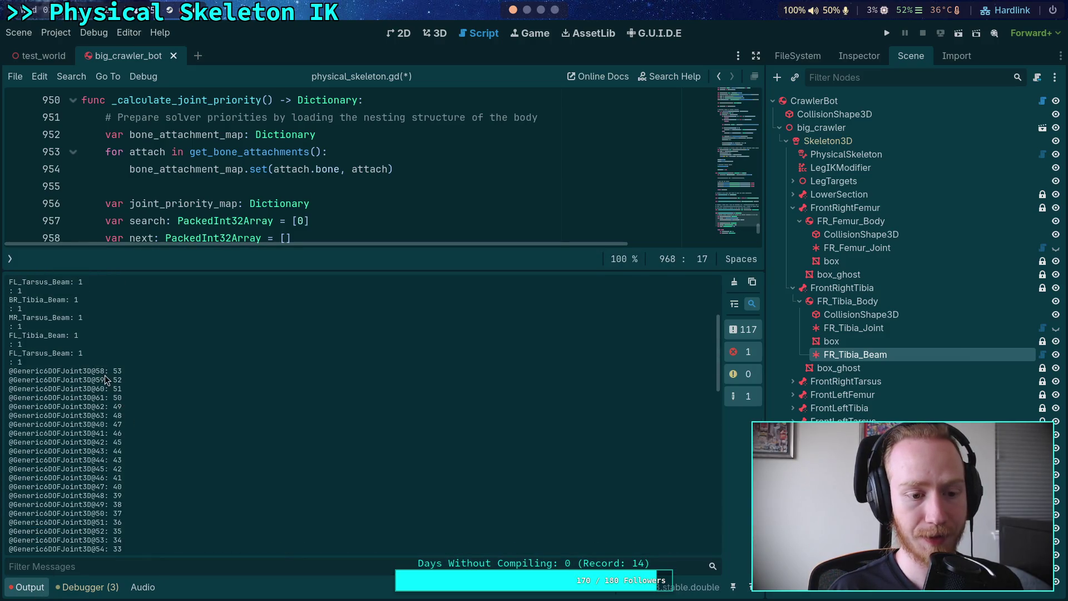
{"action": "left_click", "coordinate": [26, 587]}
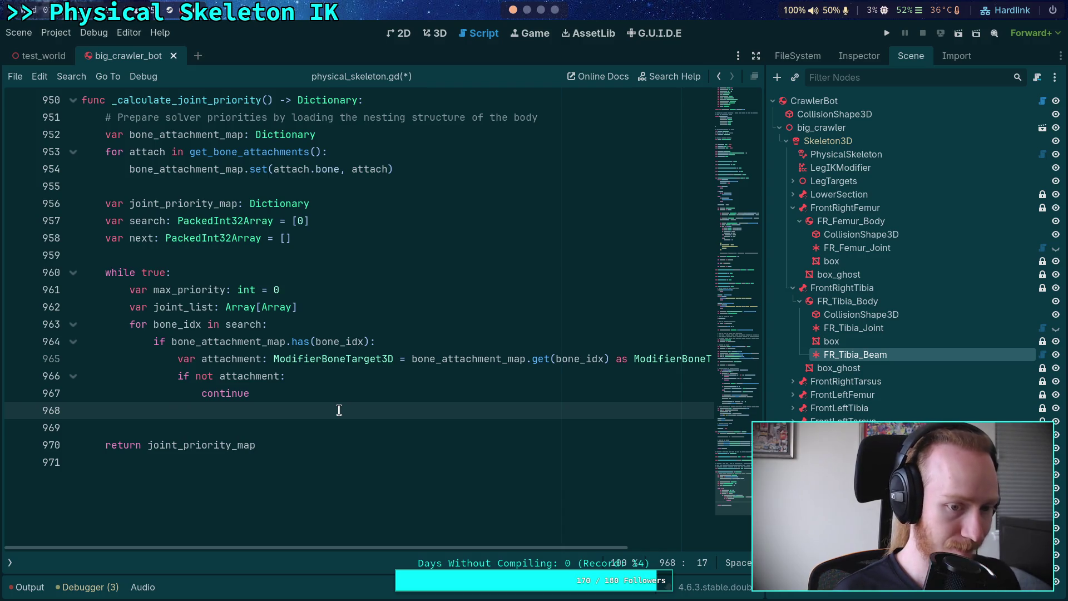
- Declare found_joints as Array[Joint3D] and begin found_joints.assign(attachment.find_ch…)
{"action": "type", "text": "var joint"}
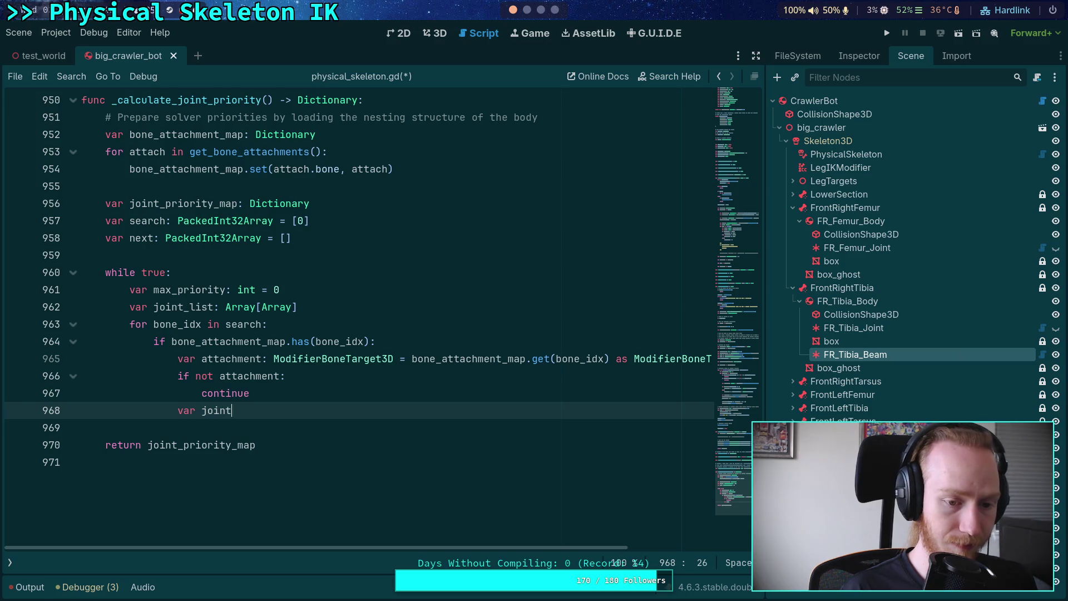
{"action": "key", "text": "BackSpace"}
{"action": "key", "text": "BackSpace"}
{"action": "key", "text": "BackSpace"}
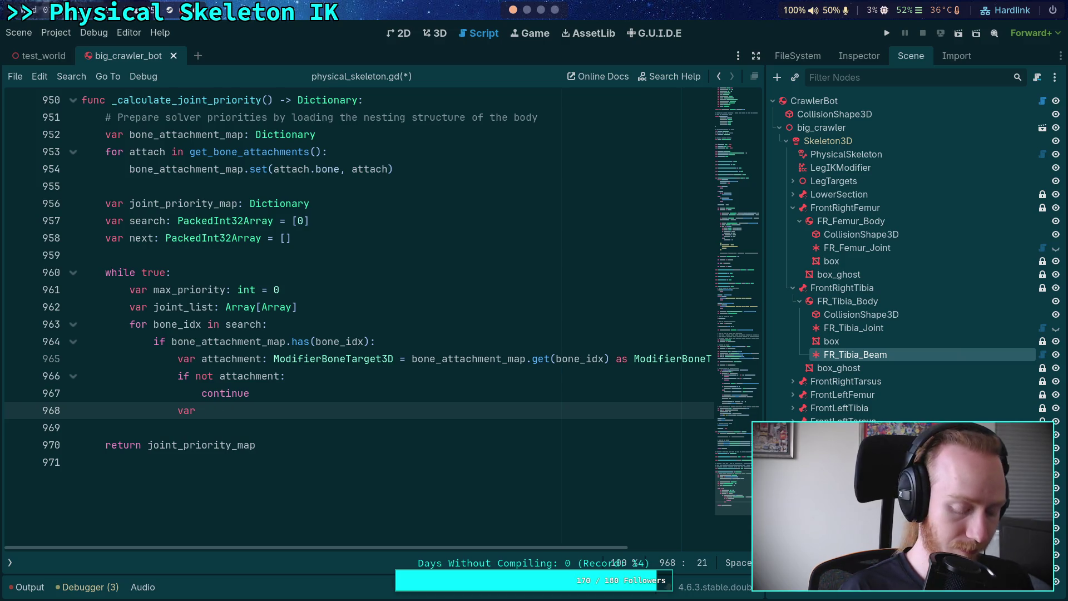
{"action": "type", "text": "found_joints"}
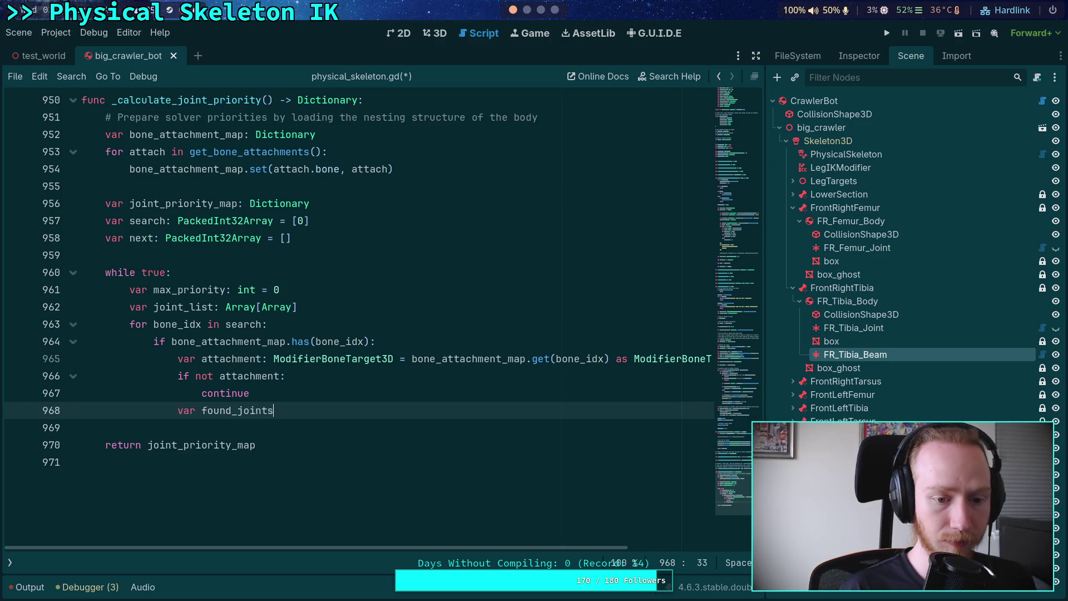
{"action": "type", "text": ": Arra"}
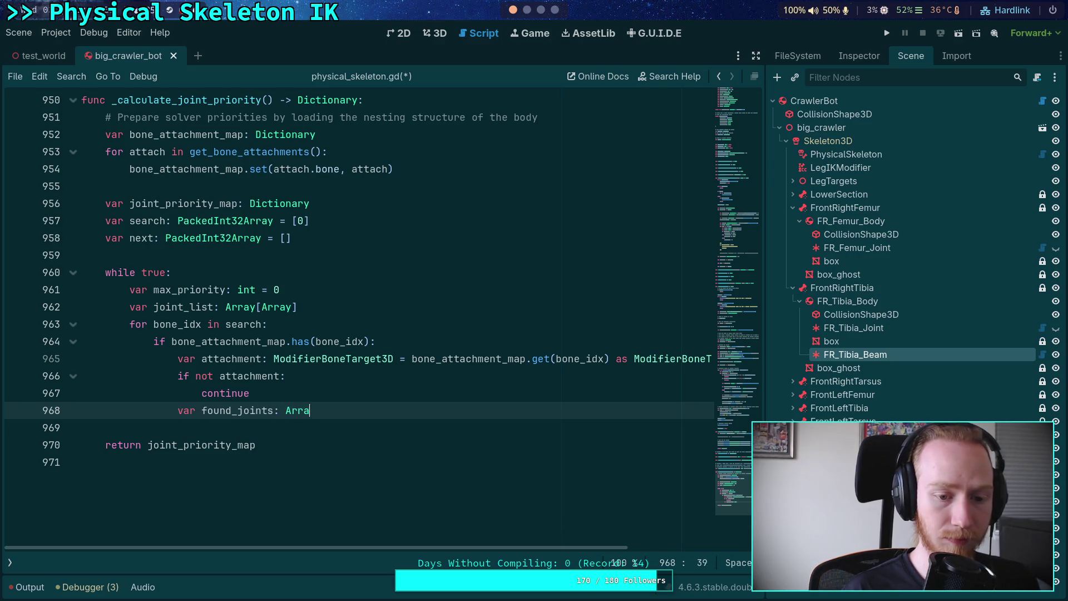
{"action": "type", "text": "y[Joint3D]"}
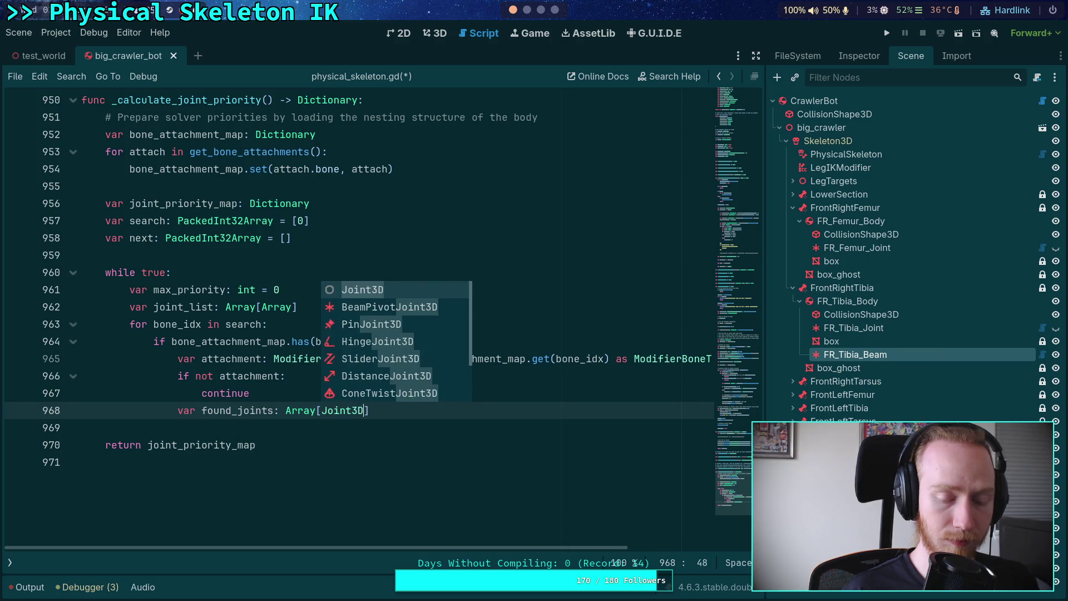
{"action": "key", "text": "Return"}
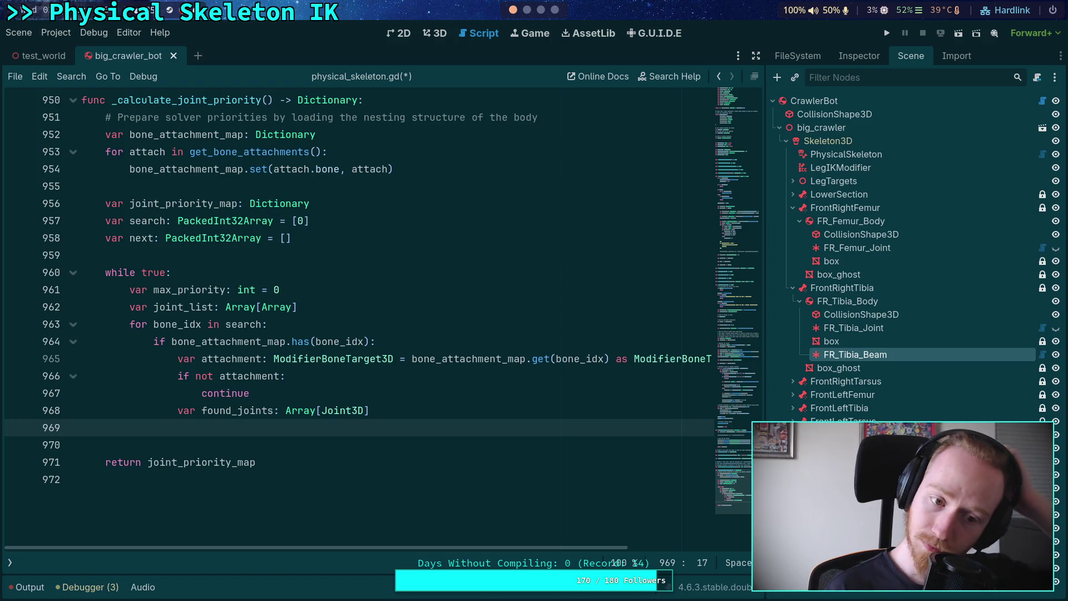
{"action": "type", "text": "fo"}
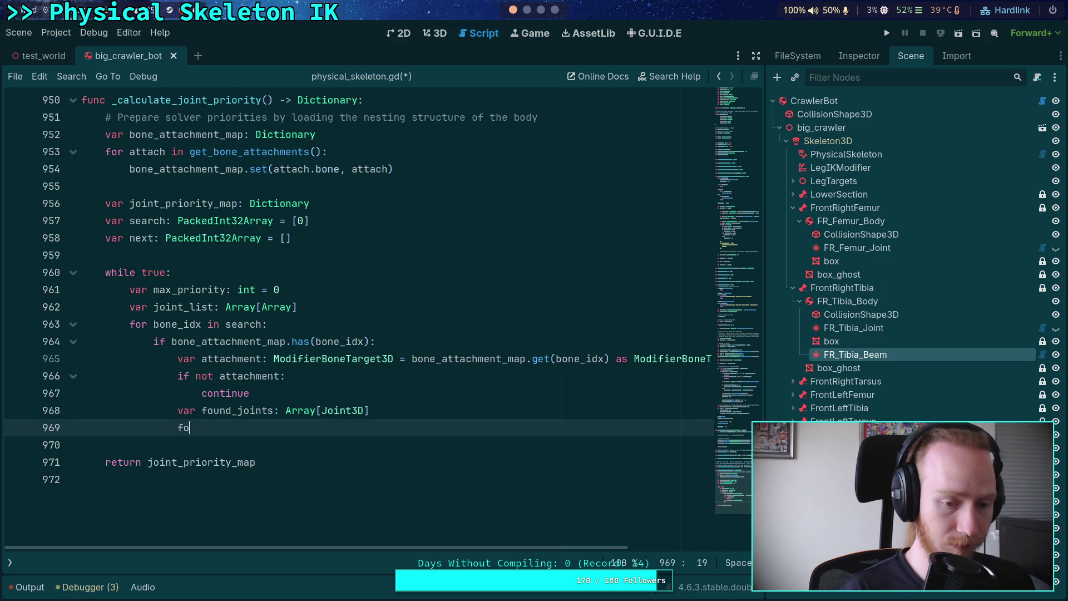
{"action": "type", "text": "und_joints.assign("}
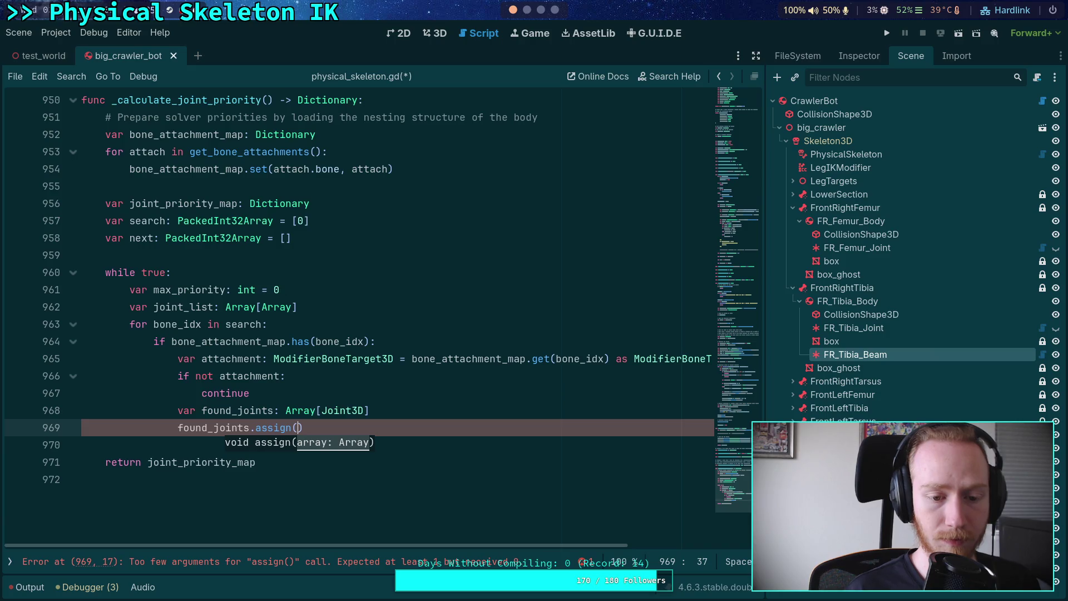
{"action": "type", "text": "attachment.find_"}
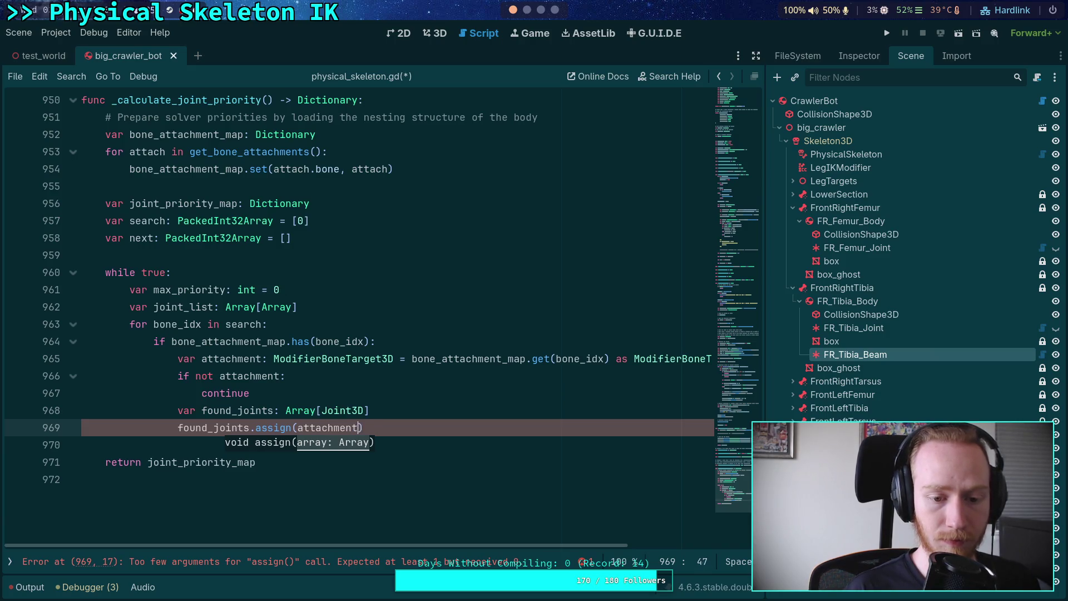
{"action": "type", "text": "ch"}
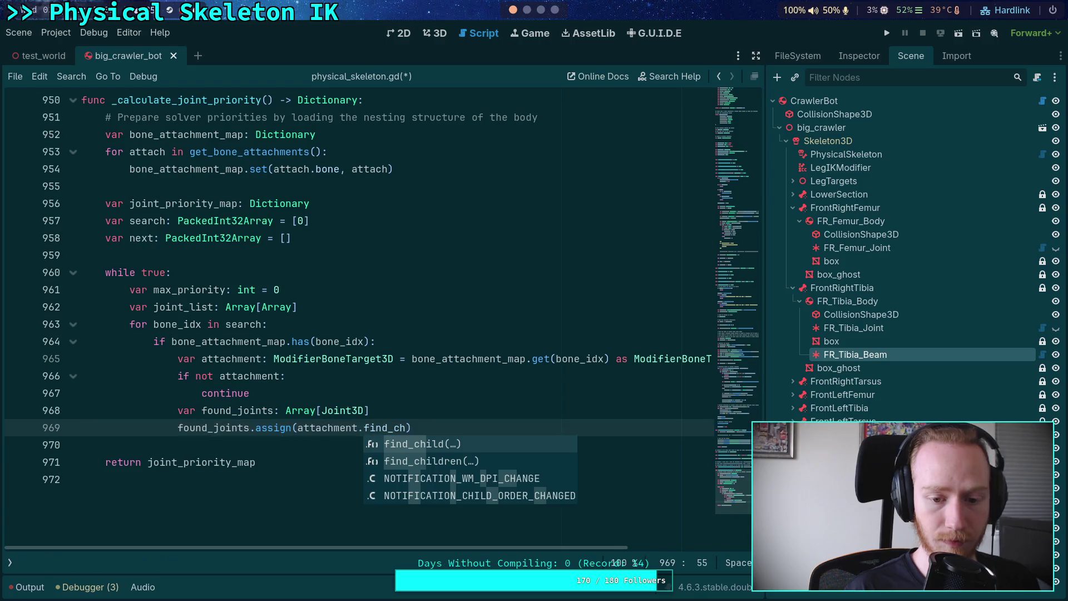
{"action": "key", "text": "Down"}
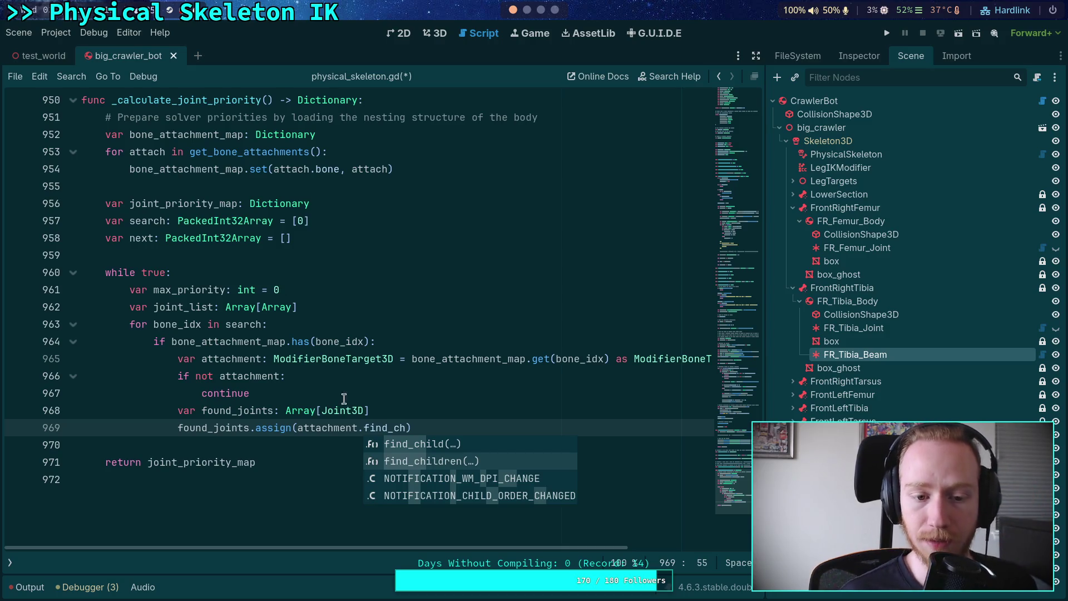
{"action": "left_click", "coordinate": [372, 345]}
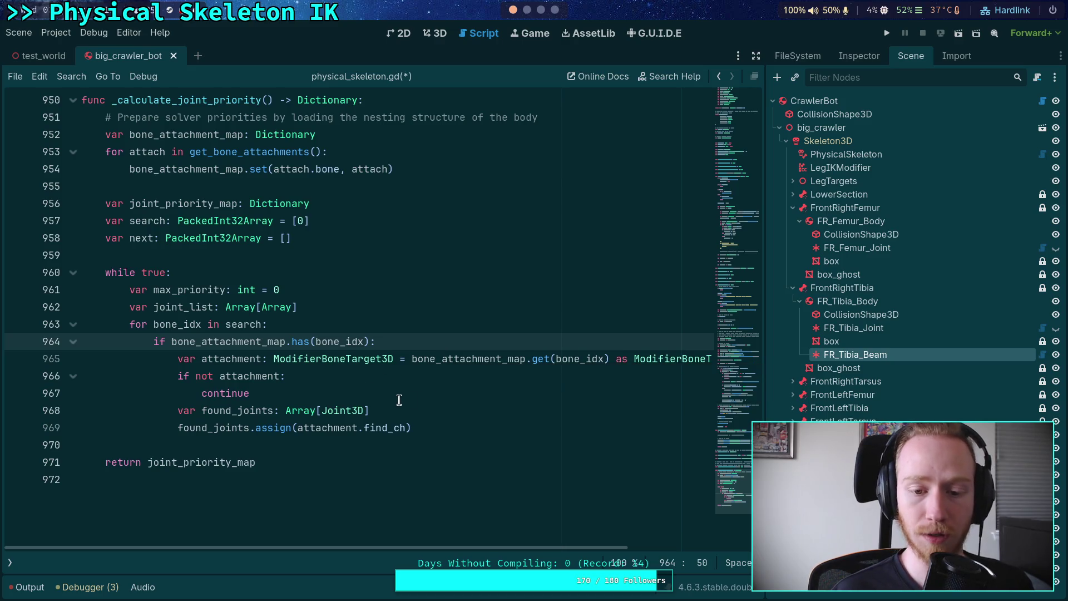
- Start an unfinished 'var body' declaration on a new line after continue
{"action": "left_click", "coordinate": [419, 397]}
{"action": "key", "text": "Return"}
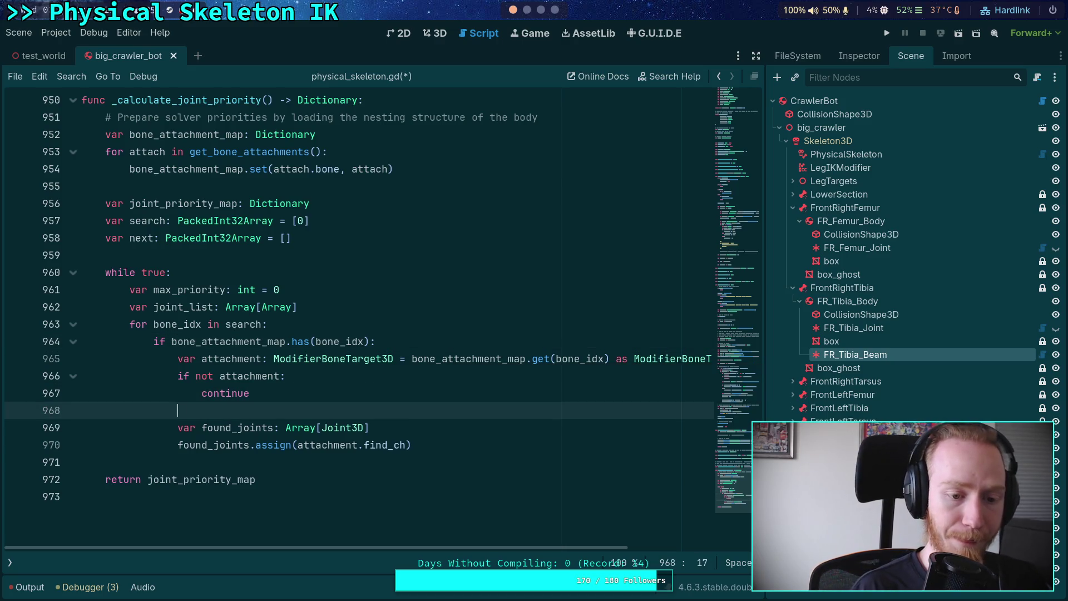
{"action": "type", "text": "var bod"}
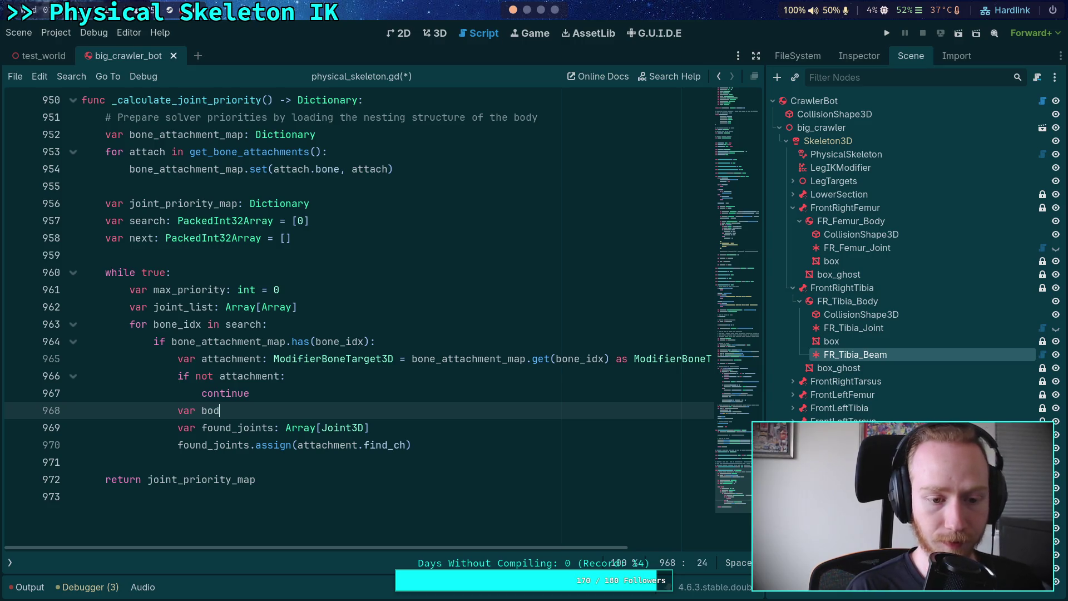
{"action": "type", "text": "y:"}
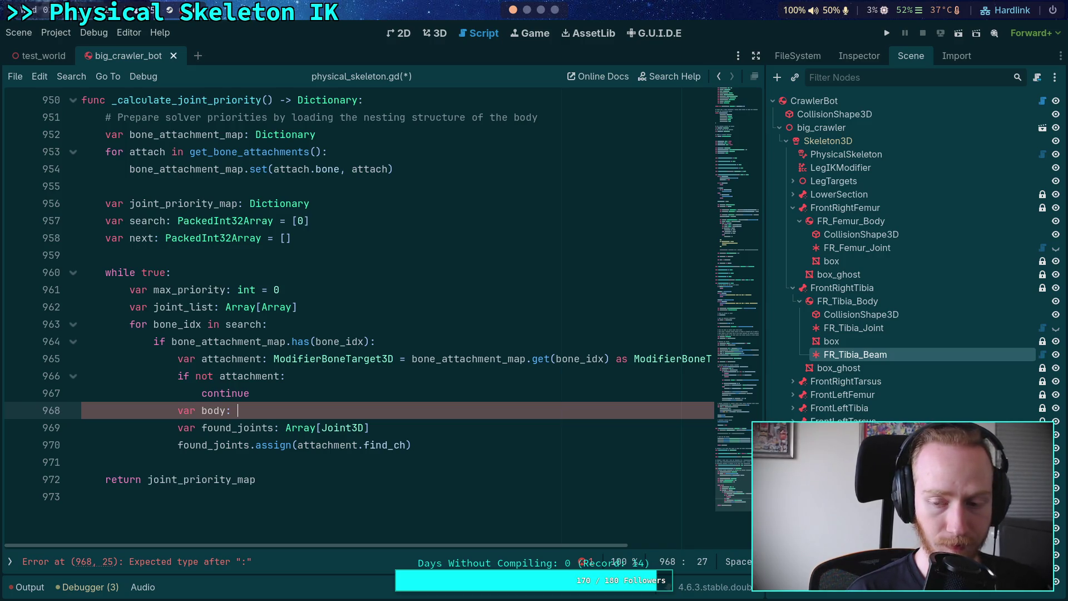
- Unfold the 'for target in attachments' loop to inspect it, then fold it back up
{"action": "scroll", "coordinate": [399, 396], "scroll_direction": "up", "scroll_amount": 20}
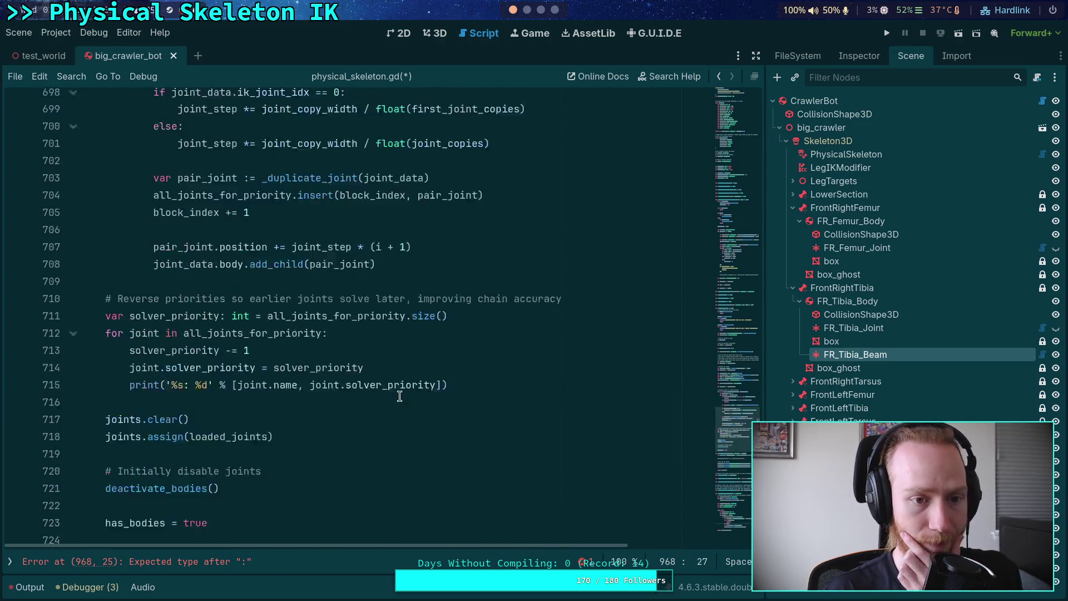
{"action": "scroll", "coordinate": [399, 397], "scroll_direction": "up", "scroll_amount": 9}
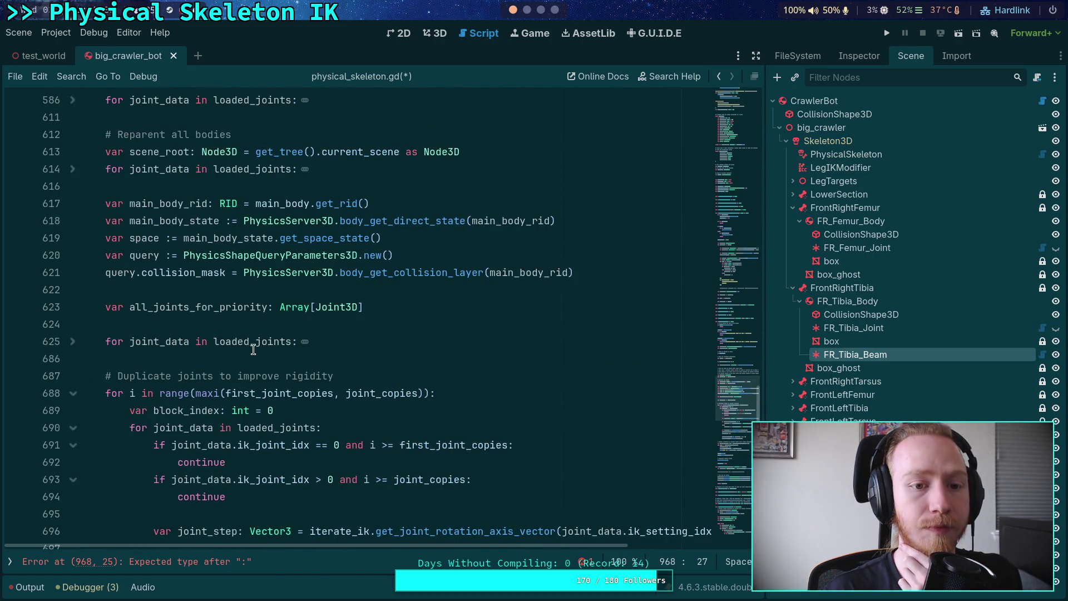
{"action": "scroll", "coordinate": [78, 278], "scroll_direction": "up", "scroll_amount": 3}
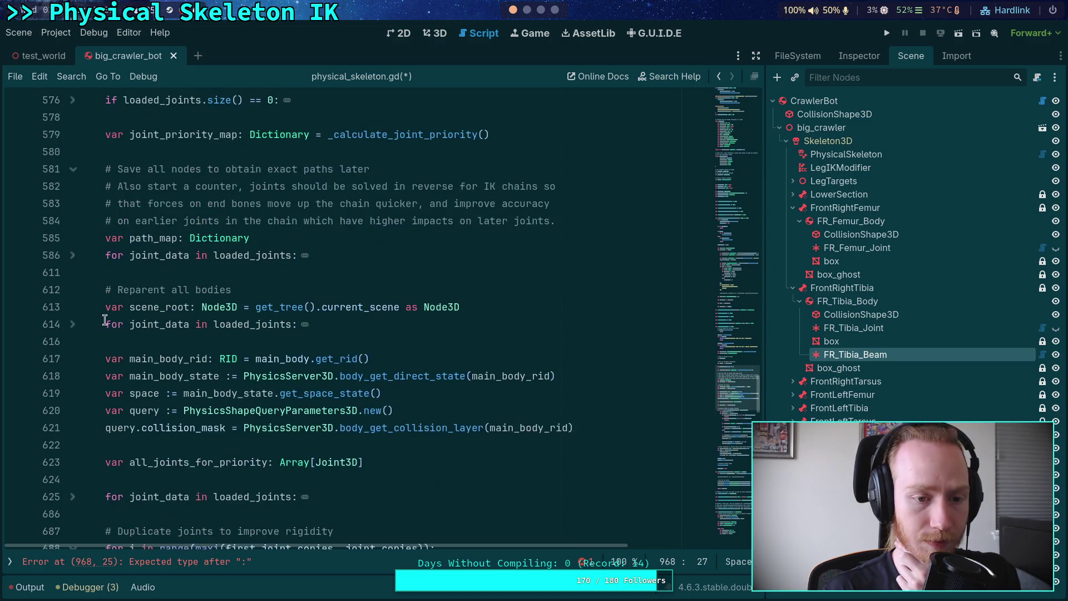
{"action": "scroll", "coordinate": [89, 261], "scroll_direction": "up", "scroll_amount": 3}
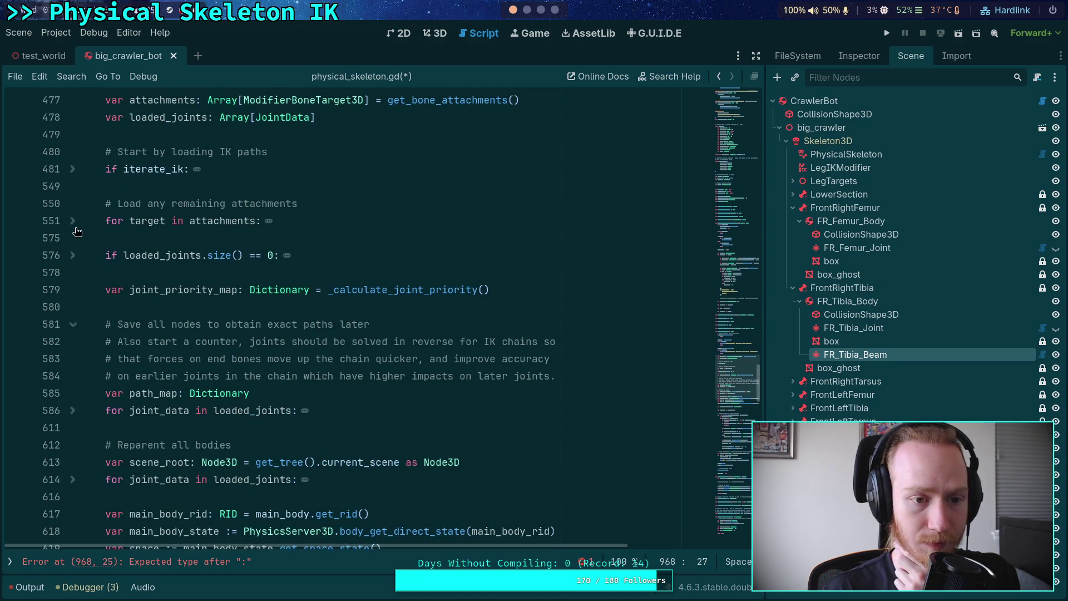
{"action": "left_click", "coordinate": [73, 221]}
{"action": "scroll", "coordinate": [94, 245], "scroll_direction": "down", "scroll_amount": 5}
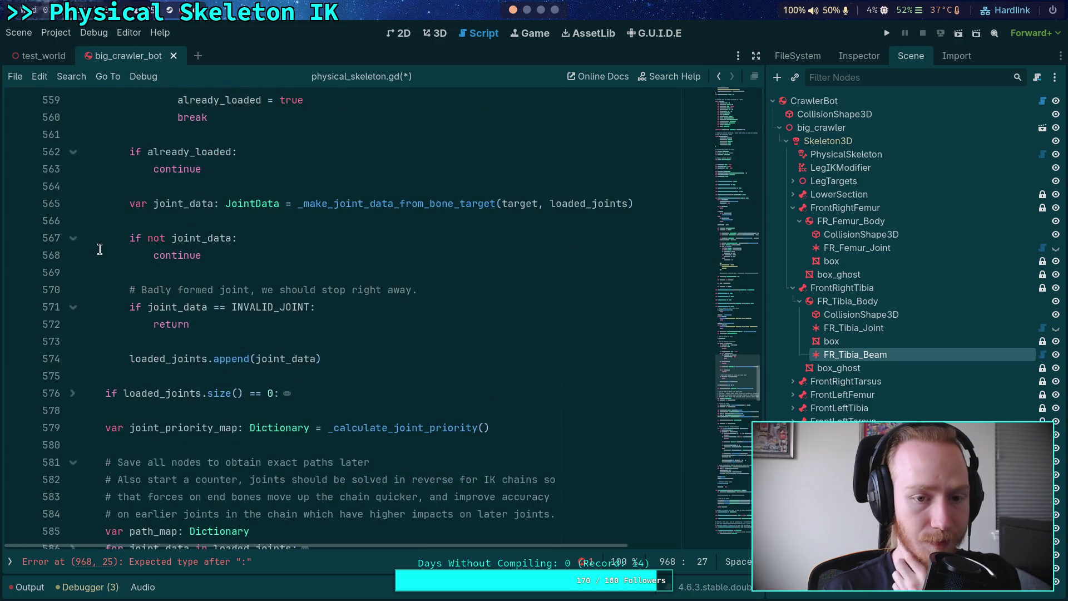
{"action": "scroll", "coordinate": [100, 249], "scroll_direction": "up", "scroll_amount": 5}
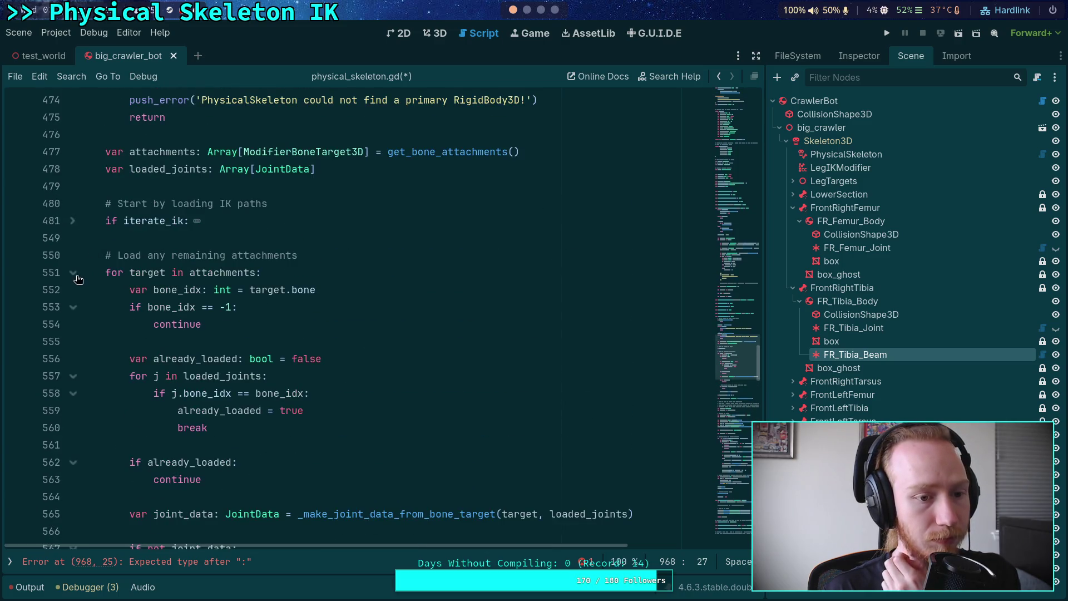
{"action": "left_click", "coordinate": [73, 272]}
- Unfold _make_joint_data_from_bone_target and scroll through its body for review
{"action": "scroll", "coordinate": [83, 273], "scroll_direction": "up", "scroll_amount": 4}
{"action": "scroll", "coordinate": [92, 270], "scroll_direction": "down", "scroll_amount": 3}
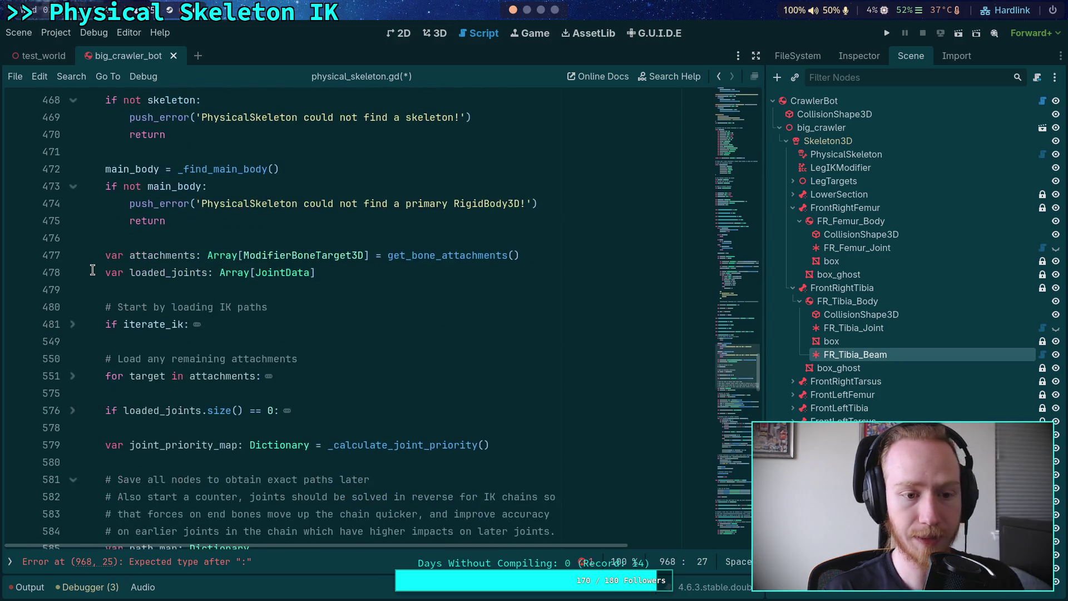
{"action": "scroll", "coordinate": [92, 270], "scroll_direction": "down", "scroll_amount": 10}
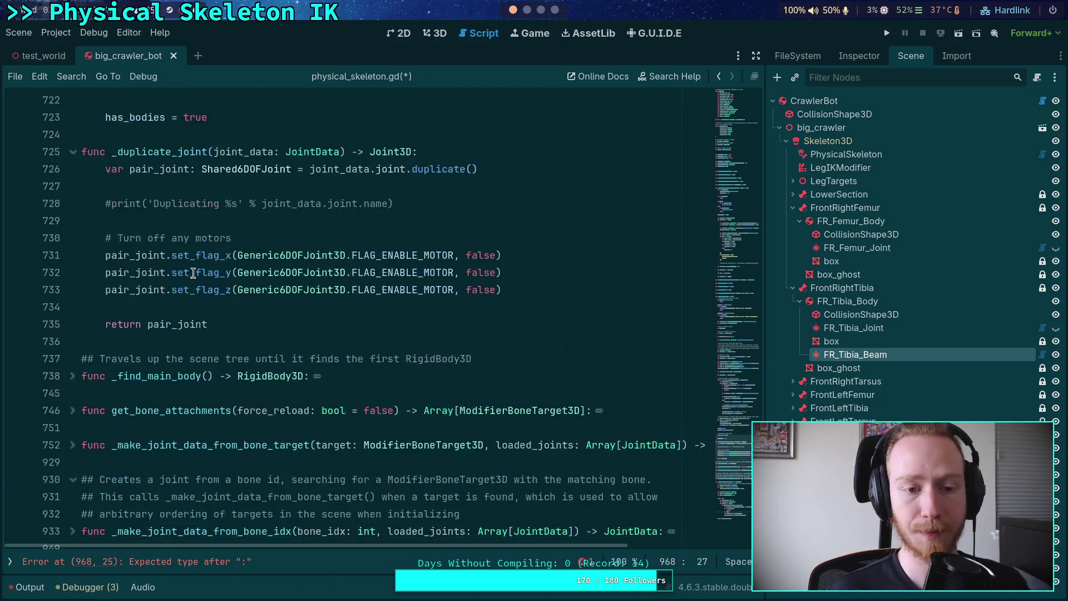
{"action": "scroll", "coordinate": [193, 273], "scroll_direction": "down", "scroll_amount": 12}
{"action": "scroll", "coordinate": [134, 238], "scroll_direction": "up", "scroll_amount": 5}
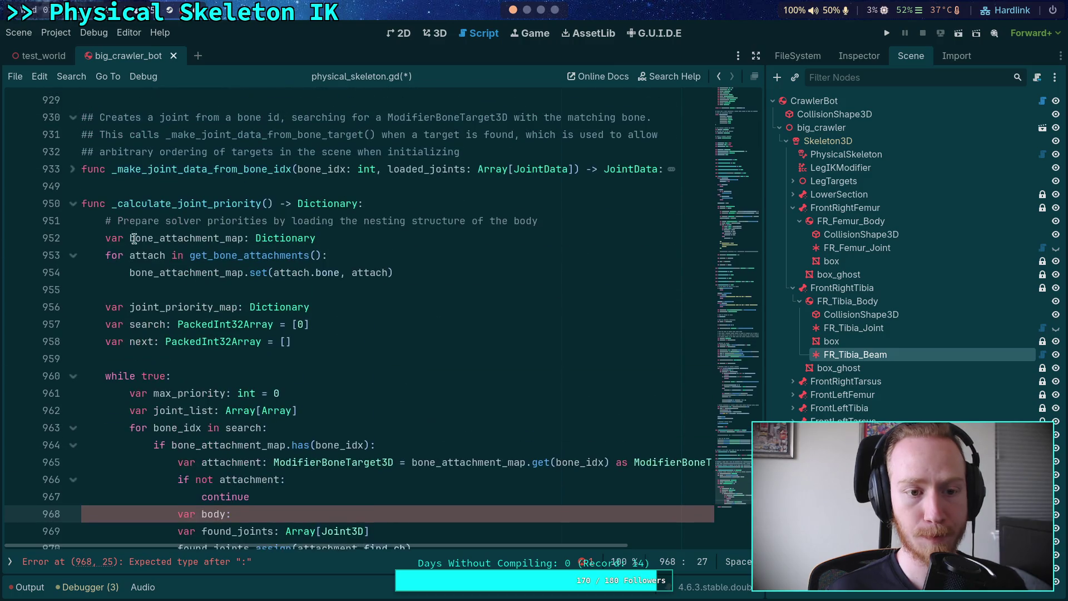
{"action": "scroll", "coordinate": [84, 172], "scroll_direction": "up", "scroll_amount": 3}
{"action": "left_click", "coordinate": [74, 187]}
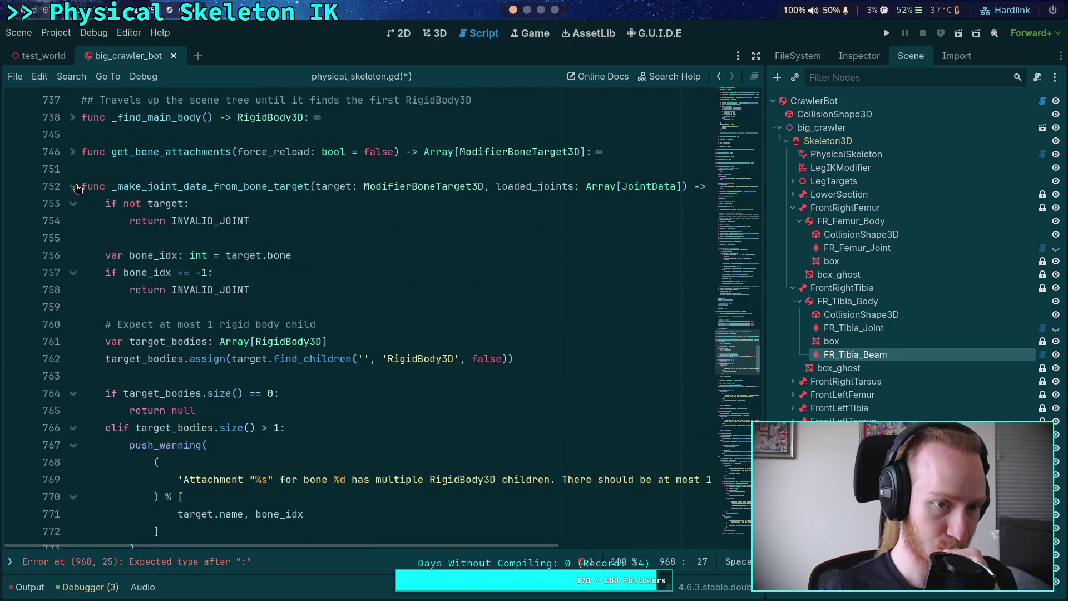
{"action": "scroll", "coordinate": [150, 230], "scroll_direction": "down", "scroll_amount": 8}
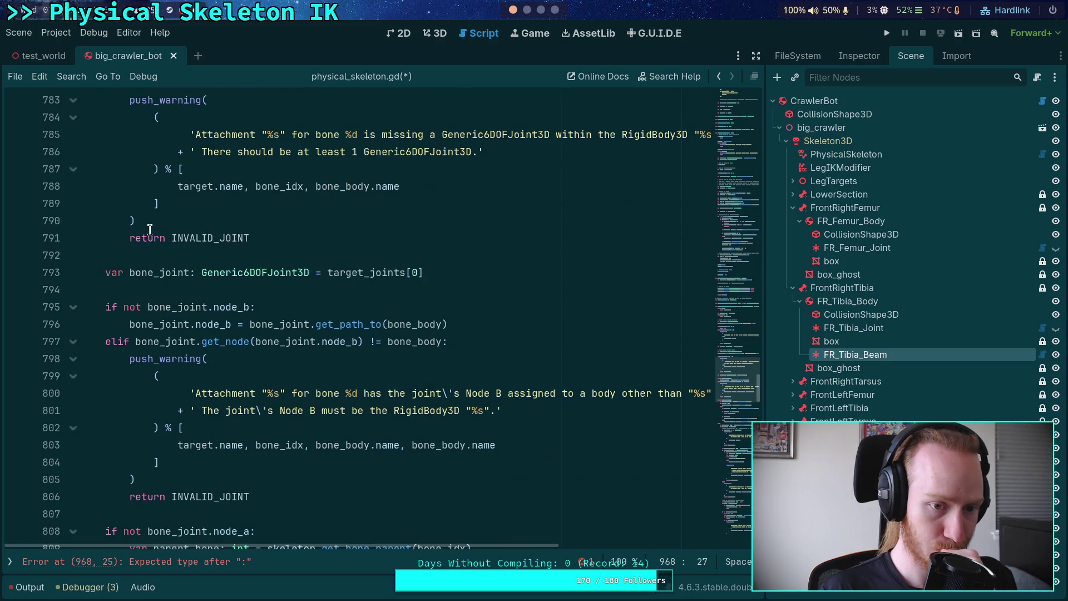
{"action": "scroll", "coordinate": [150, 230], "scroll_direction": "down", "scroll_amount": 8}
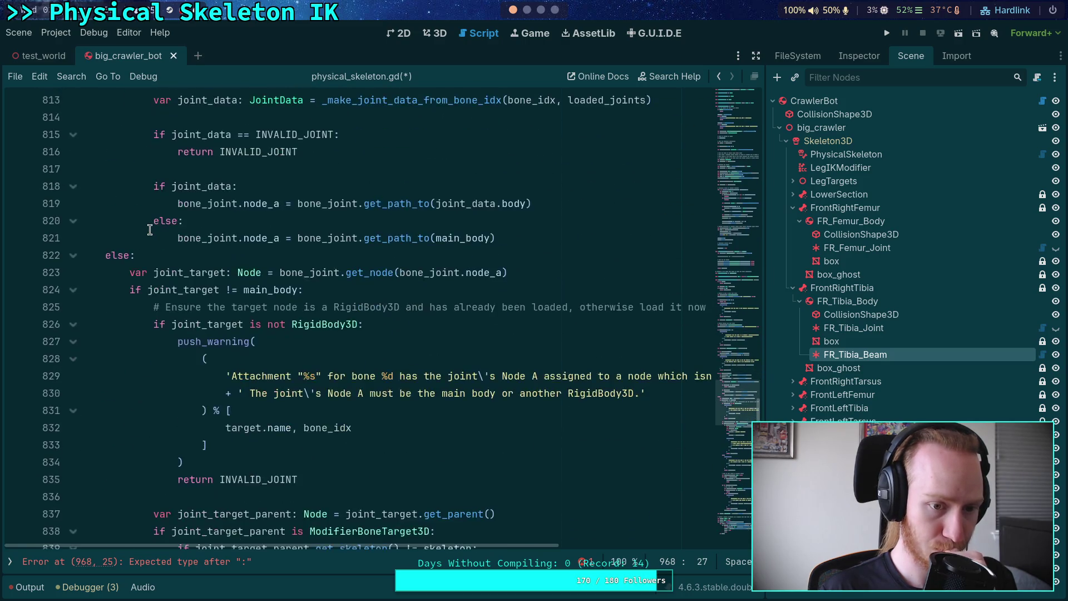
{"action": "scroll", "coordinate": [150, 229], "scroll_direction": "down", "scroll_amount": 2}
{"action": "scroll", "coordinate": [150, 229], "scroll_direction": "down", "scroll_amount": 10}
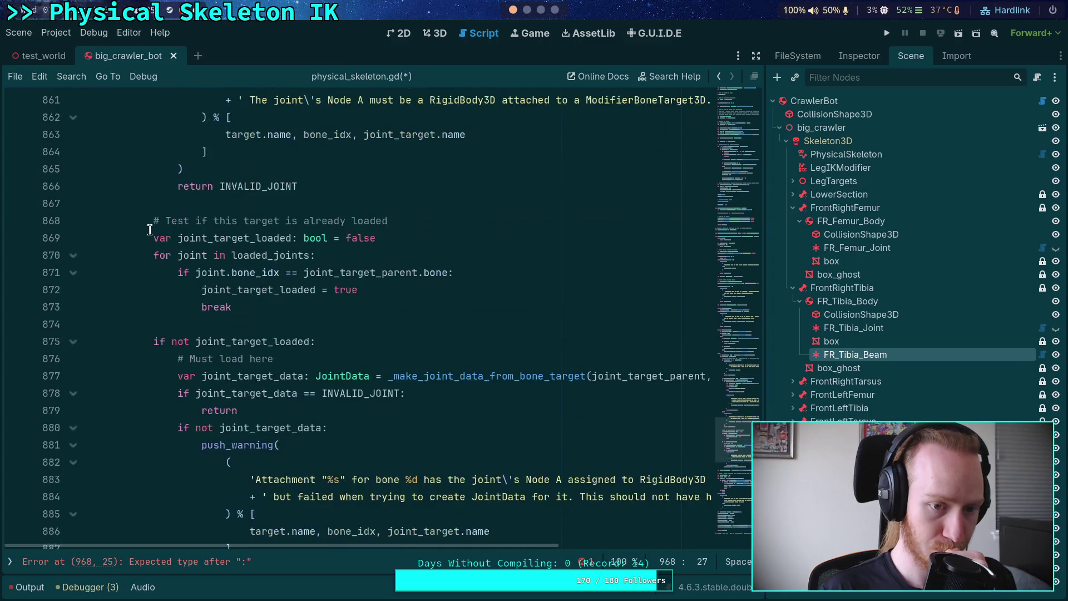
{"action": "scroll", "coordinate": [150, 229], "scroll_direction": "up", "scroll_amount": 7}
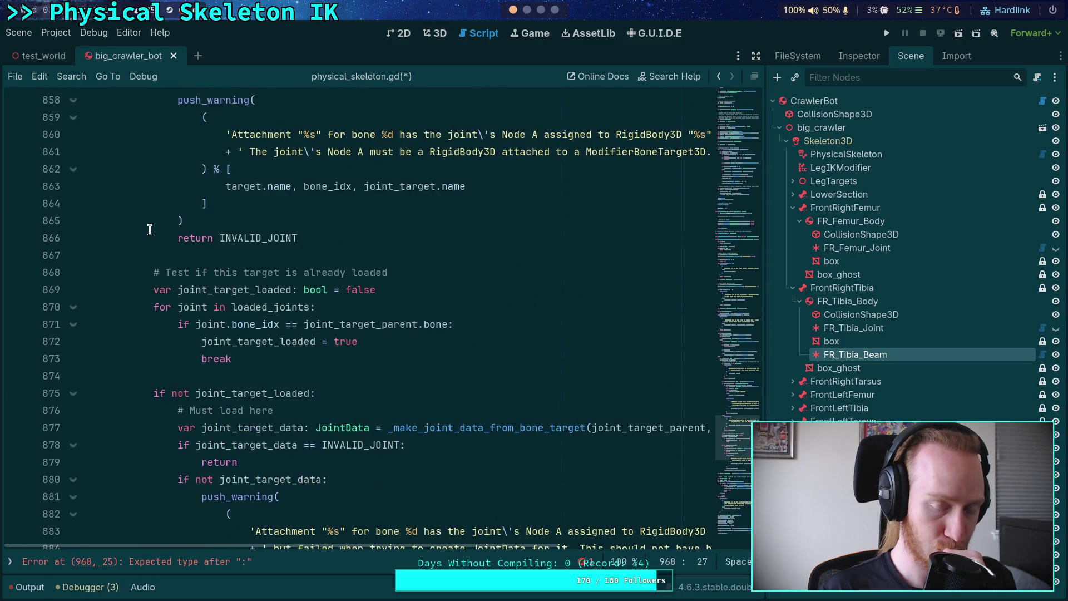
{"action": "scroll", "coordinate": [149, 229], "scroll_direction": "down", "scroll_amount": 6}
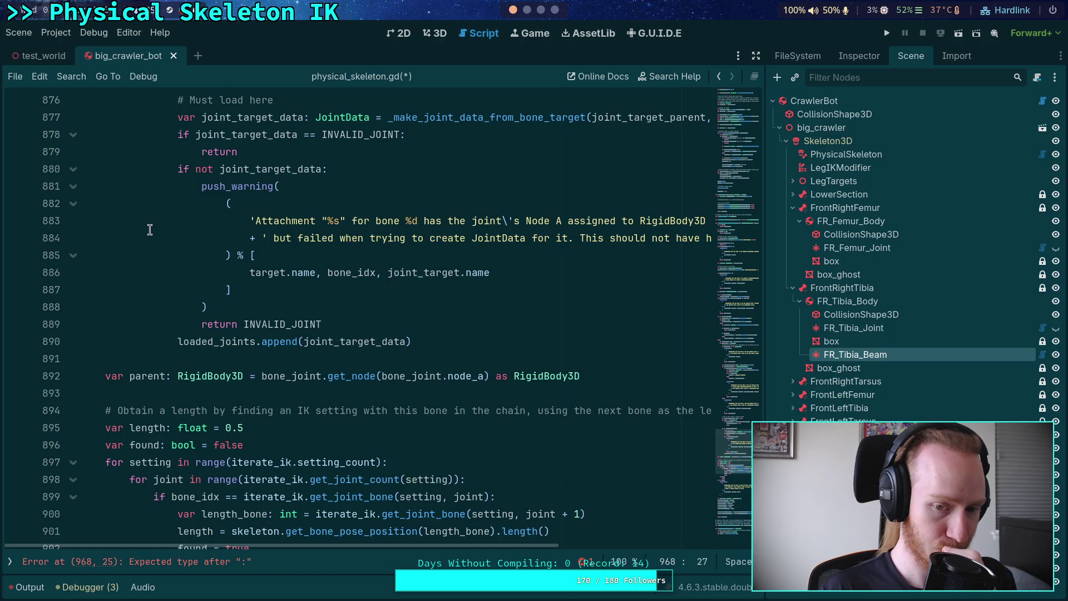
{"action": "scroll", "coordinate": [150, 230], "scroll_direction": "up", "scroll_amount": 20}
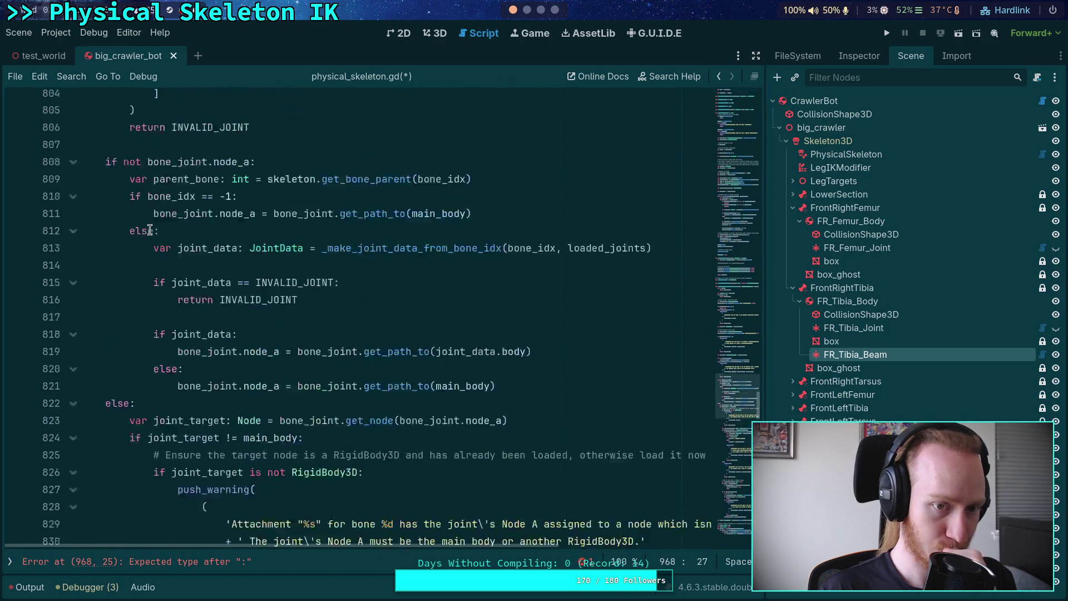
{"action": "scroll", "coordinate": [150, 229], "scroll_direction": "up", "scroll_amount": 8}
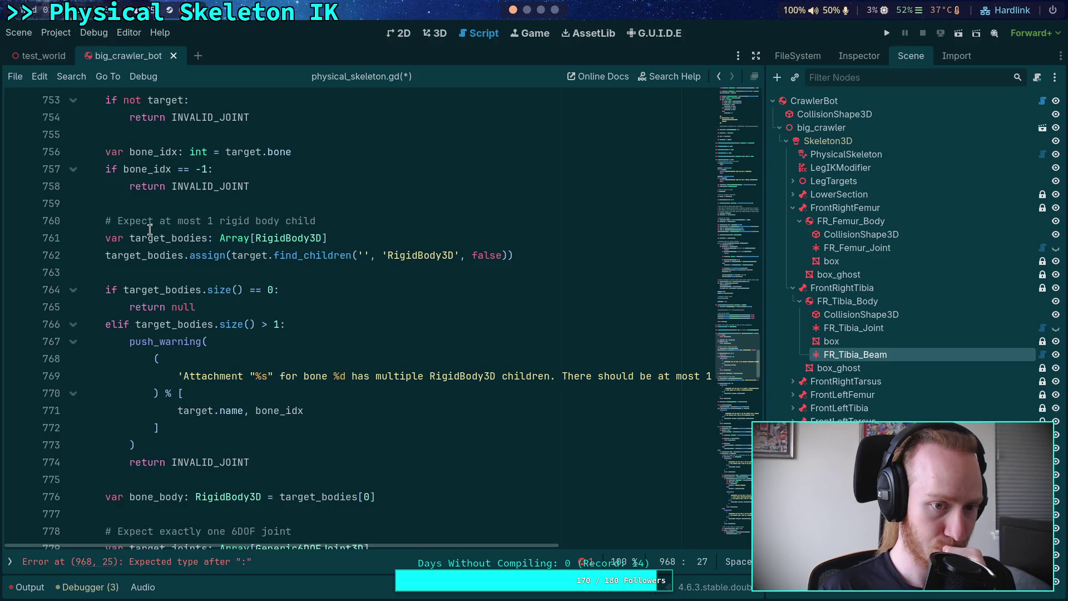
{"action": "scroll", "coordinate": [150, 230], "scroll_direction": "up", "scroll_amount": 4}
{"action": "scroll", "coordinate": [165, 228], "scroll_direction": "down", "scroll_amount": 5}
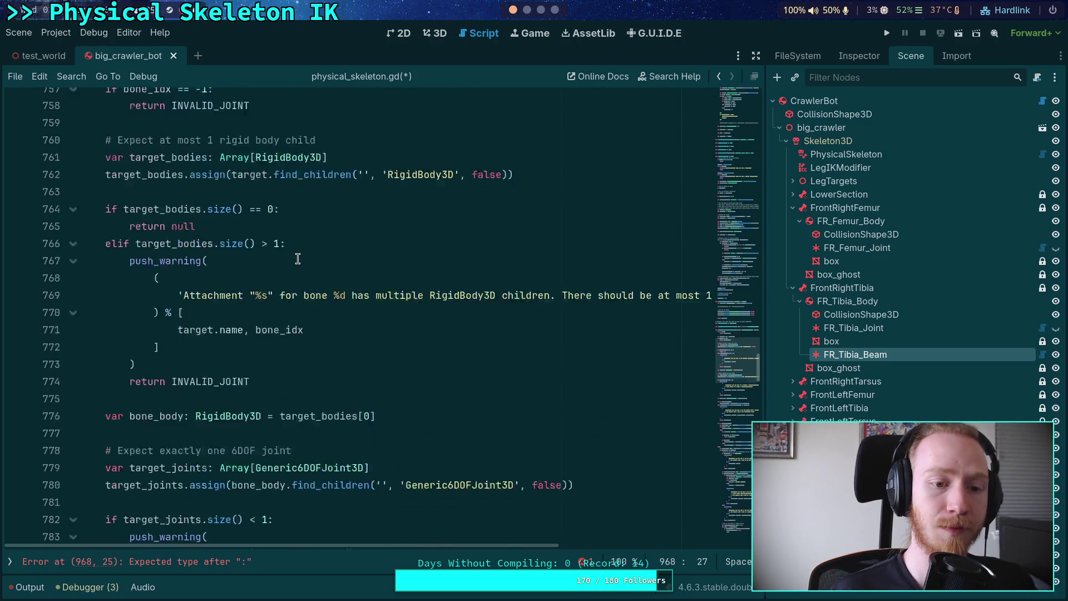
{"action": "scroll", "coordinate": [298, 259], "scroll_direction": "down", "scroll_amount": 1}
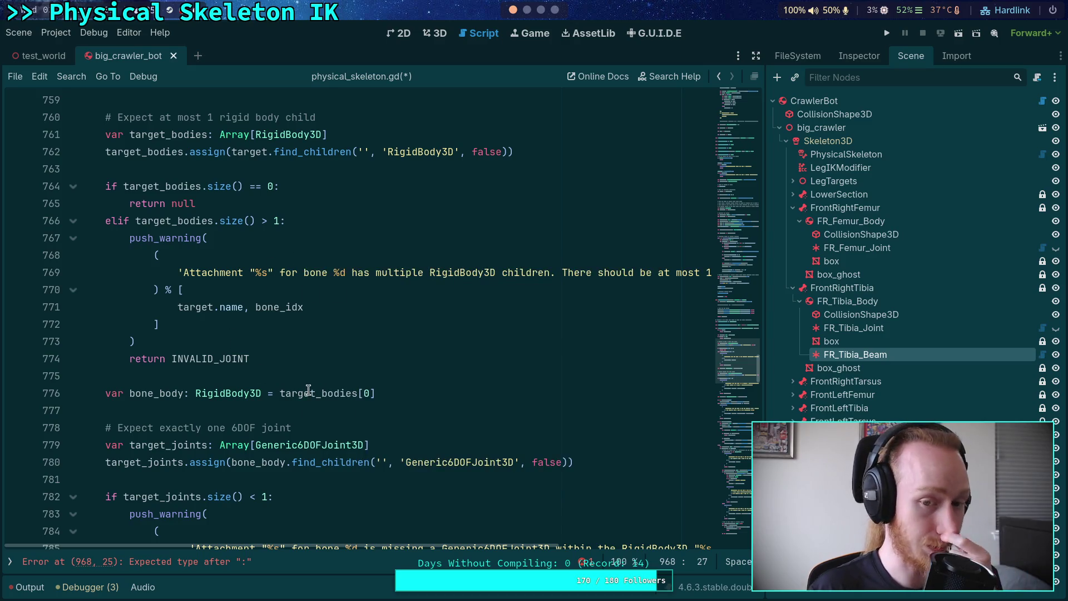
{"action": "scroll", "coordinate": [311, 380], "scroll_direction": "up", "scroll_amount": 10}
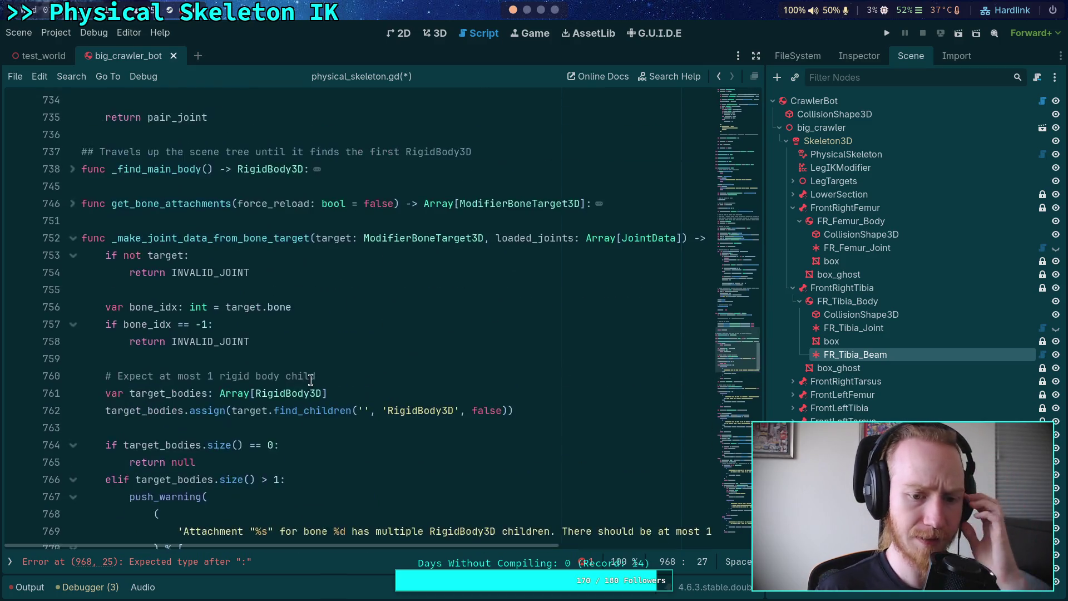
- Fold _make_joint_data_from_bone_target again and give the body variable a PhysicsBody3D type
{"action": "left_click", "coordinate": [73, 342]}
{"action": "scroll", "coordinate": [76, 347], "scroll_direction": "down", "scroll_amount": 9}
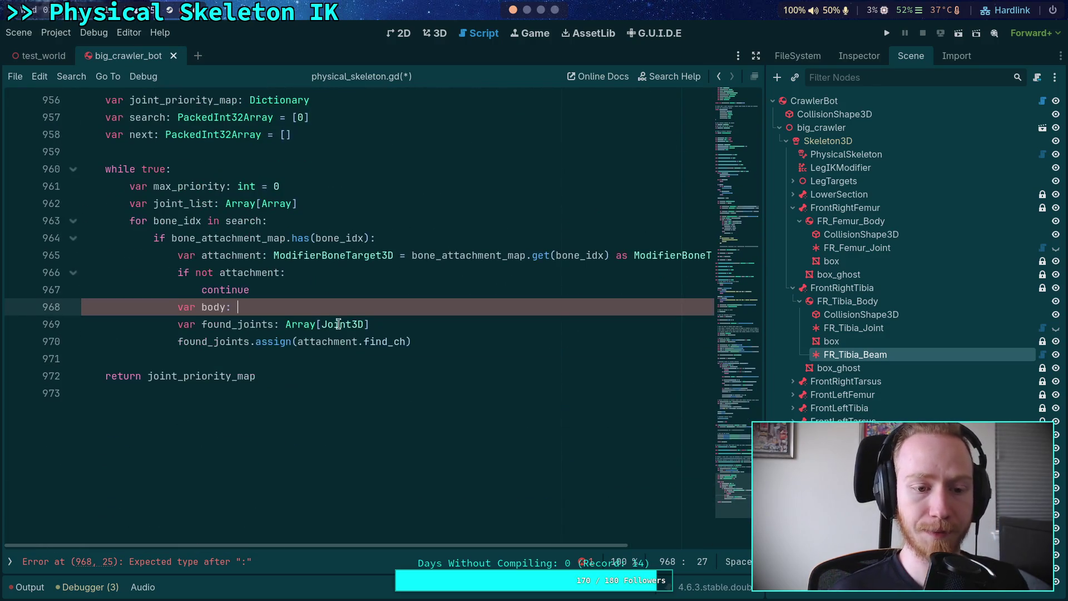
{"action": "type", "text": "Ri"}
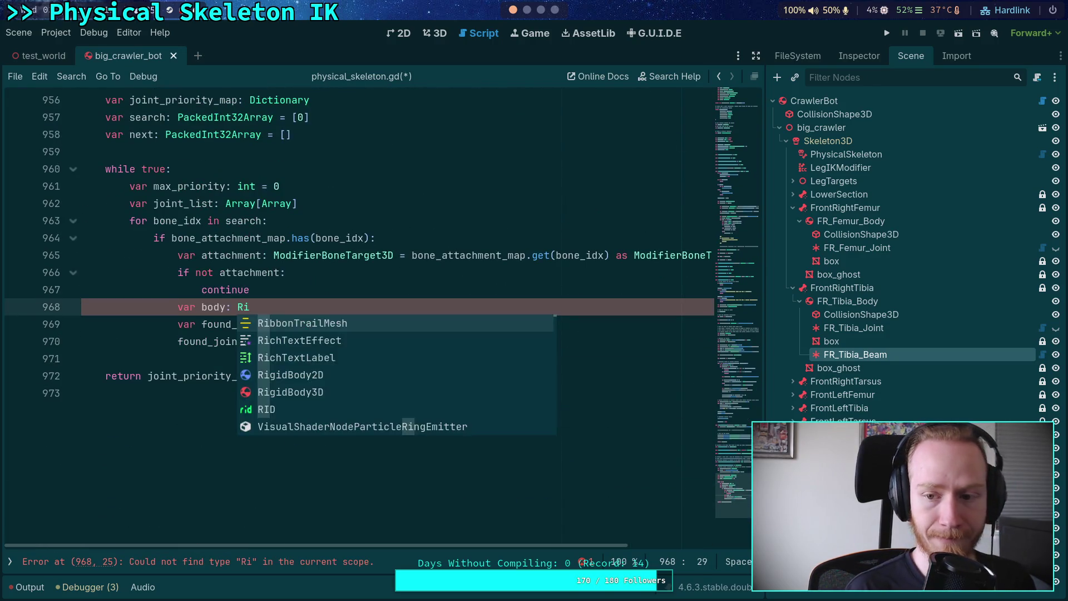
{"action": "key", "text": "BackSpace"}
{"action": "key", "text": "BackSpace"}
{"action": "type", "text": "PhysicsB"}
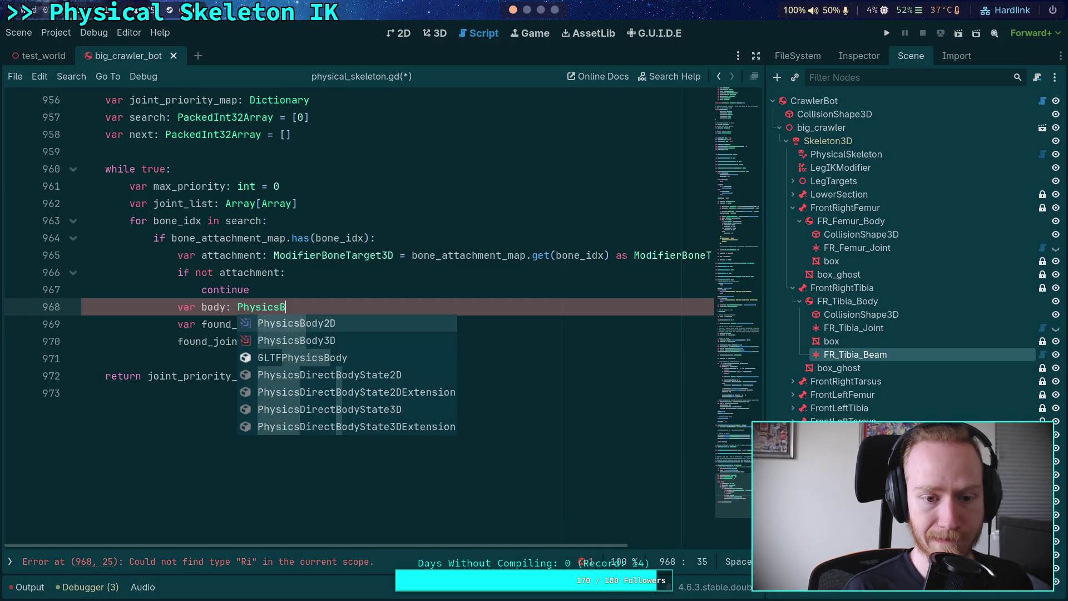
{"action": "key", "text": "Down"}
{"action": "key", "text": "Return"}
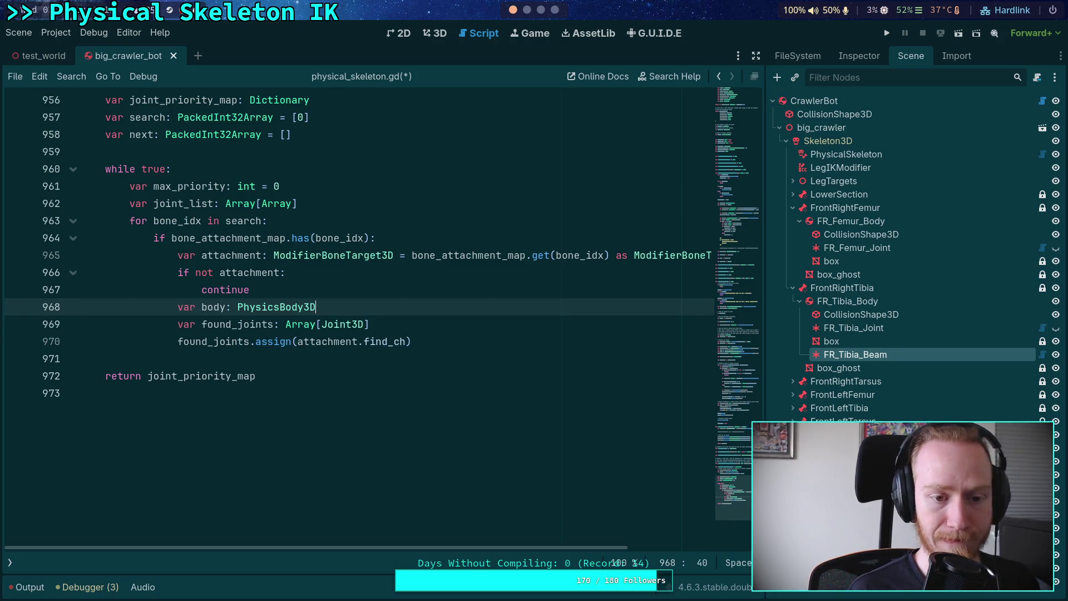
- Assign attachment.find_children('', 'RigidBody3D'), changing both PhysicsBody3D references to RigidBody3D
{"action": "type", "text": " = attachment."}
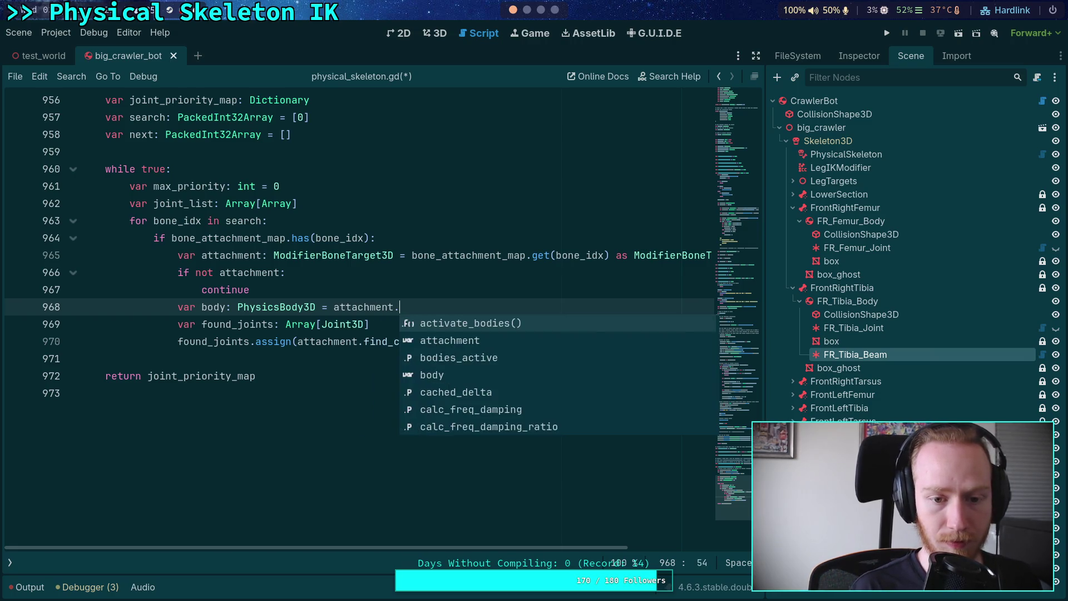
{"action": "type", "text": "find_"}
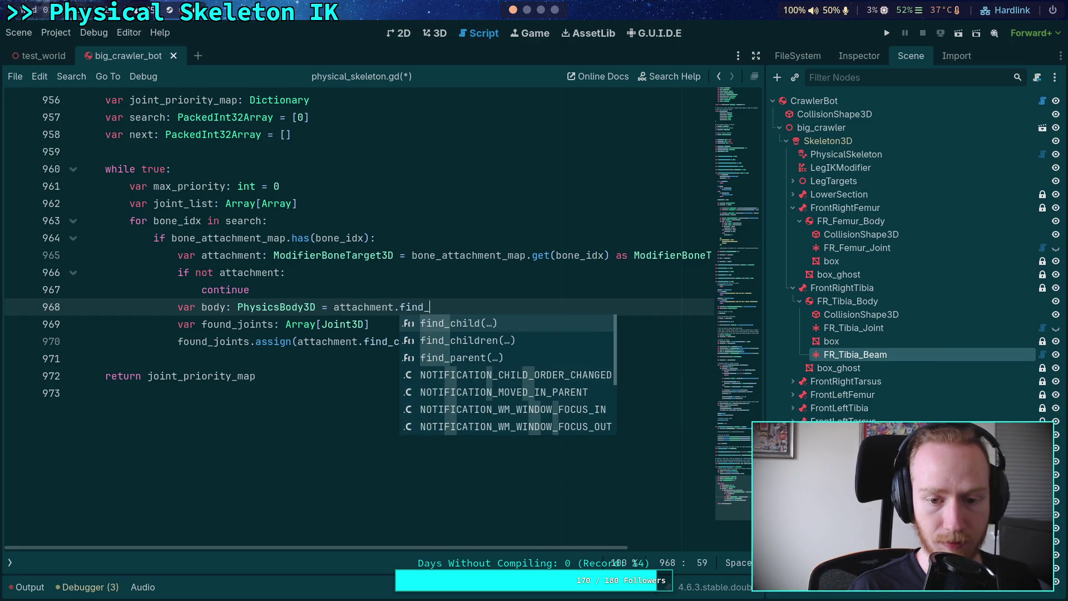
{"action": "type", "text": "ch"}
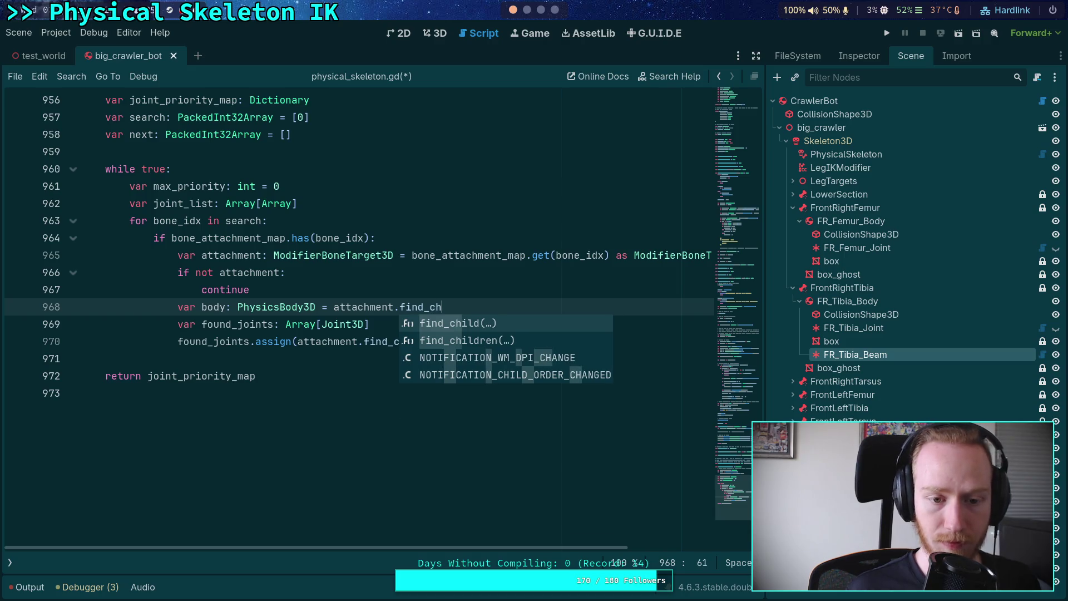
{"action": "key", "text": "Down"}
{"action": "key", "text": "Return"}
{"action": "type", "text": "'', '"}
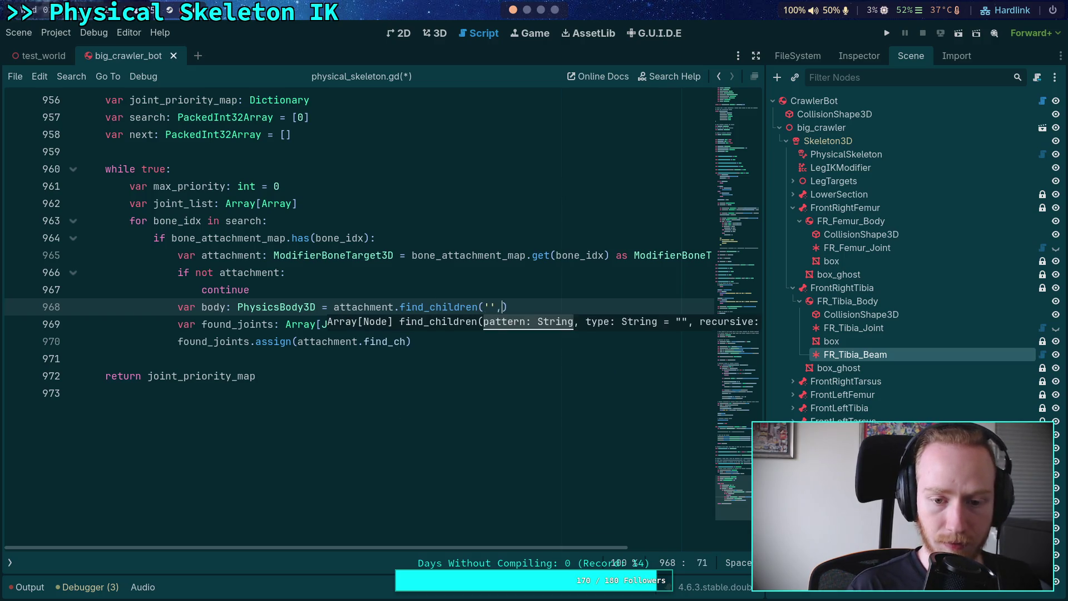
{"action": "type", "text": "PhysicsBody"}
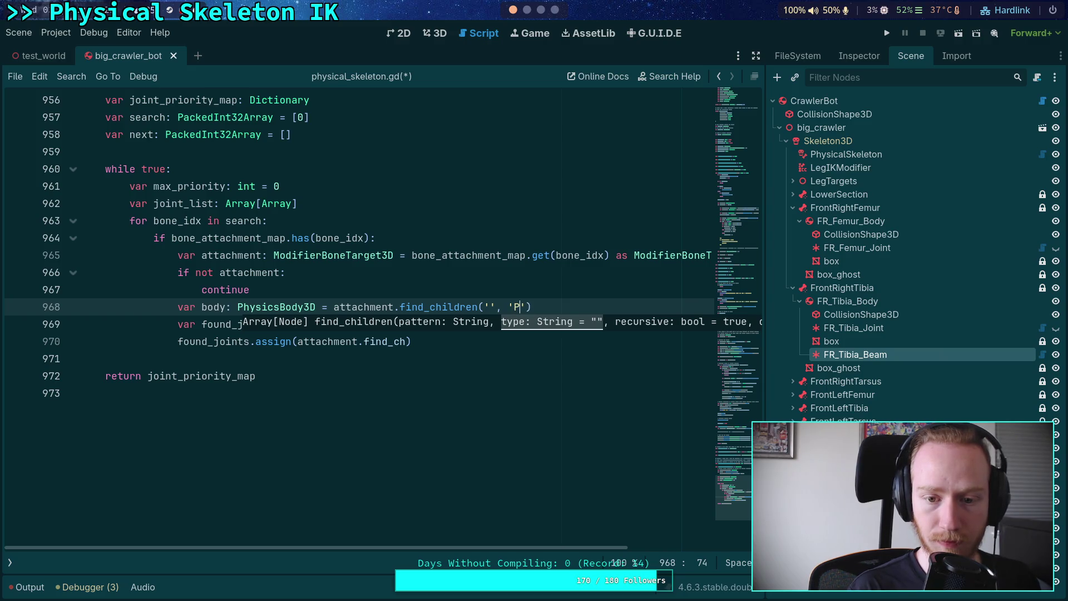
{"action": "type", "text": "3D"}
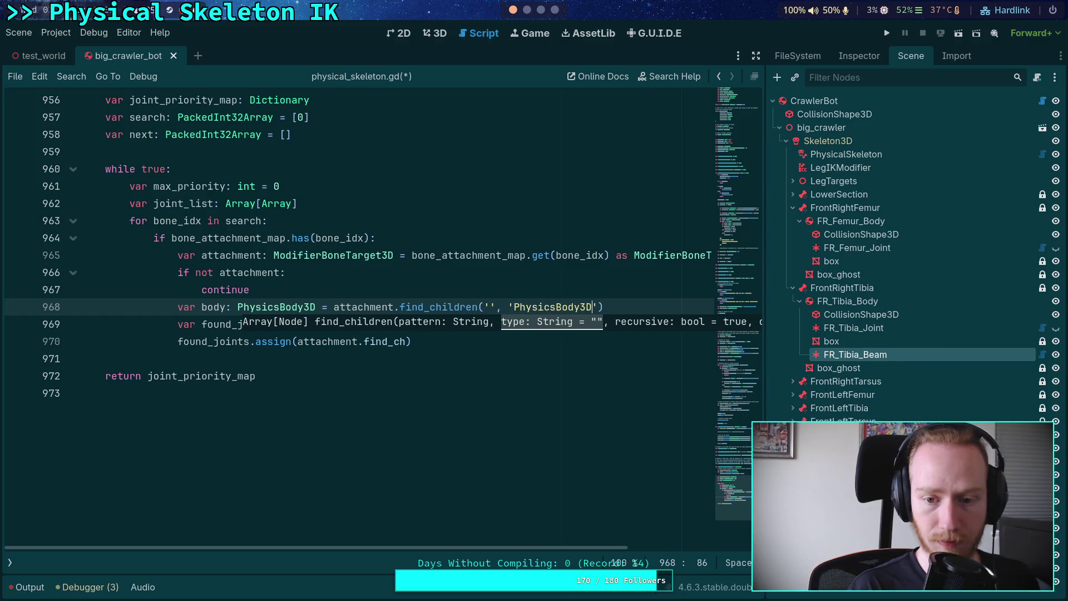
{"action": "left_click_drag", "start_coordinate": [514, 307], "coordinate": [557, 306]}
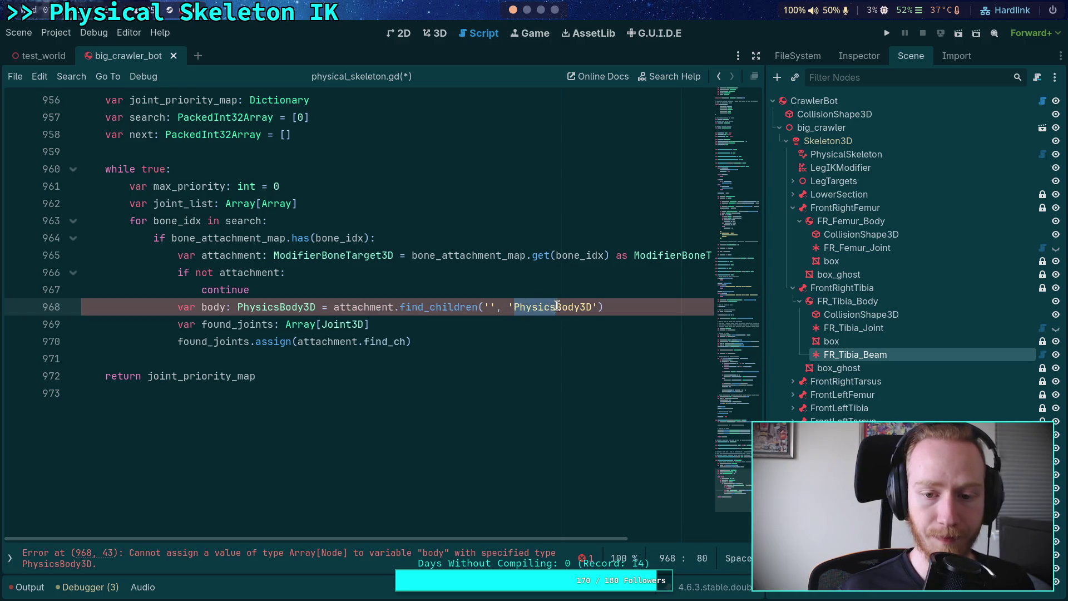
{"action": "type", "text": "Ri"}
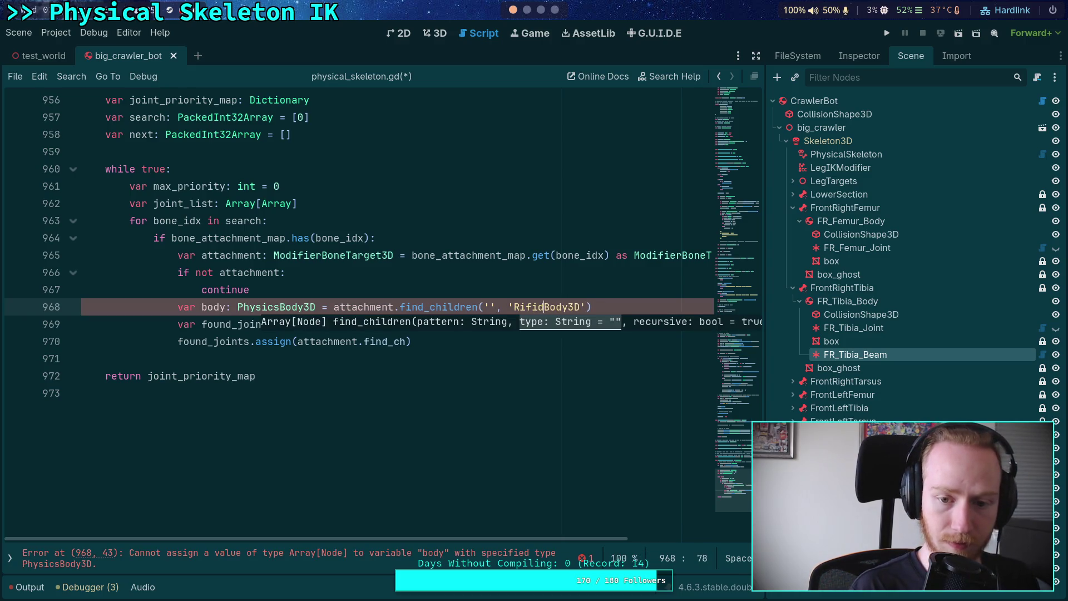
{"action": "type", "text": "gid"}
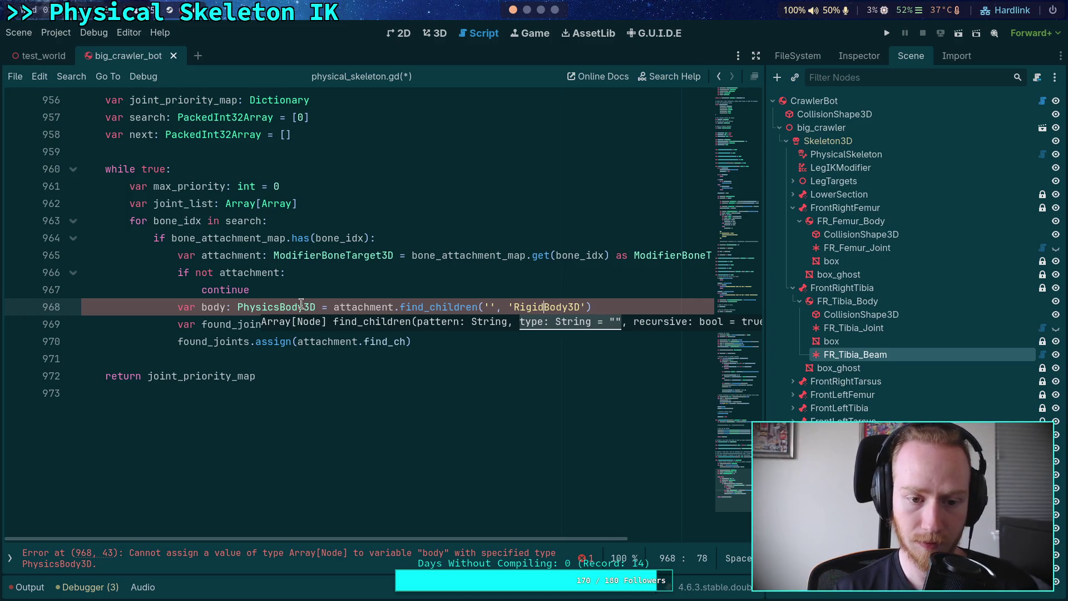
{"action": "left_click_drag", "start_coordinate": [237, 306], "coordinate": [280, 306]}
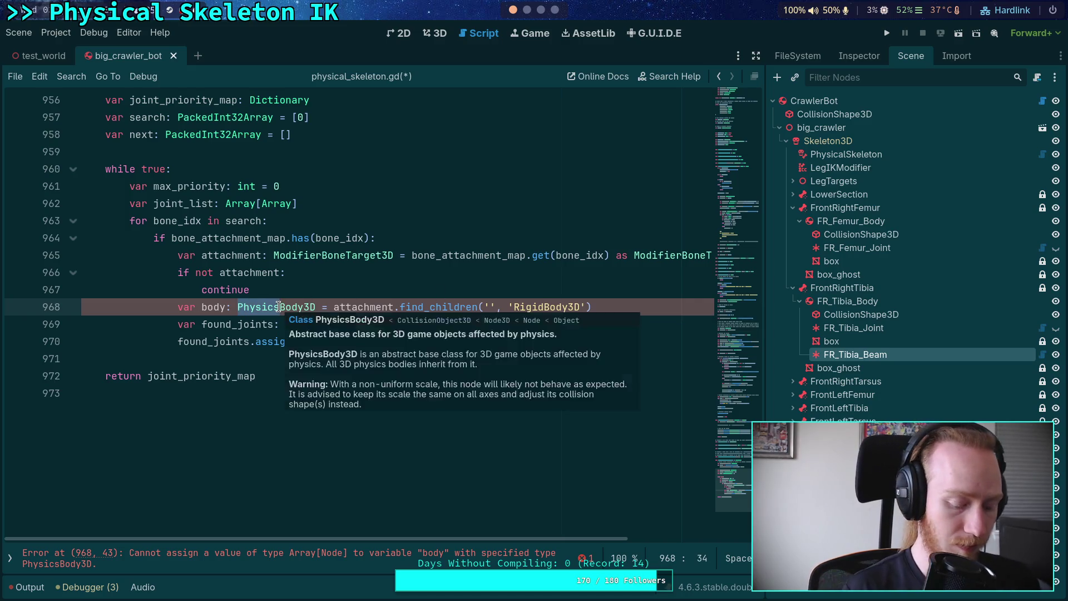
{"action": "type", "text": "Rigid"}
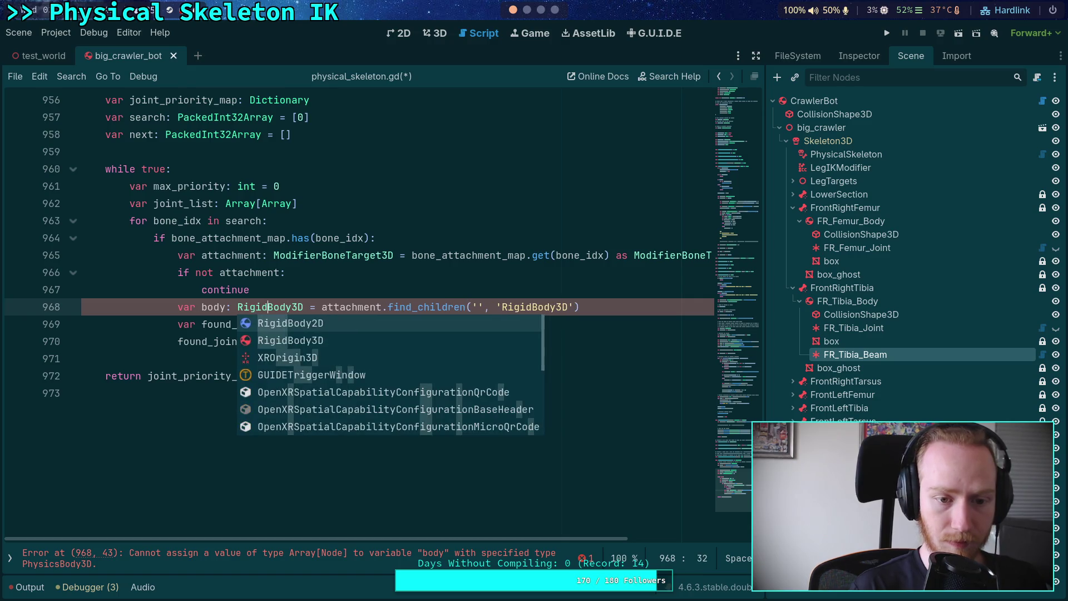
- Rename body to body_list and change its type hint to Array[RigidBody3D
{"action": "left_click", "coordinate": [225, 307]}
{"action": "type", "text": "_list"}
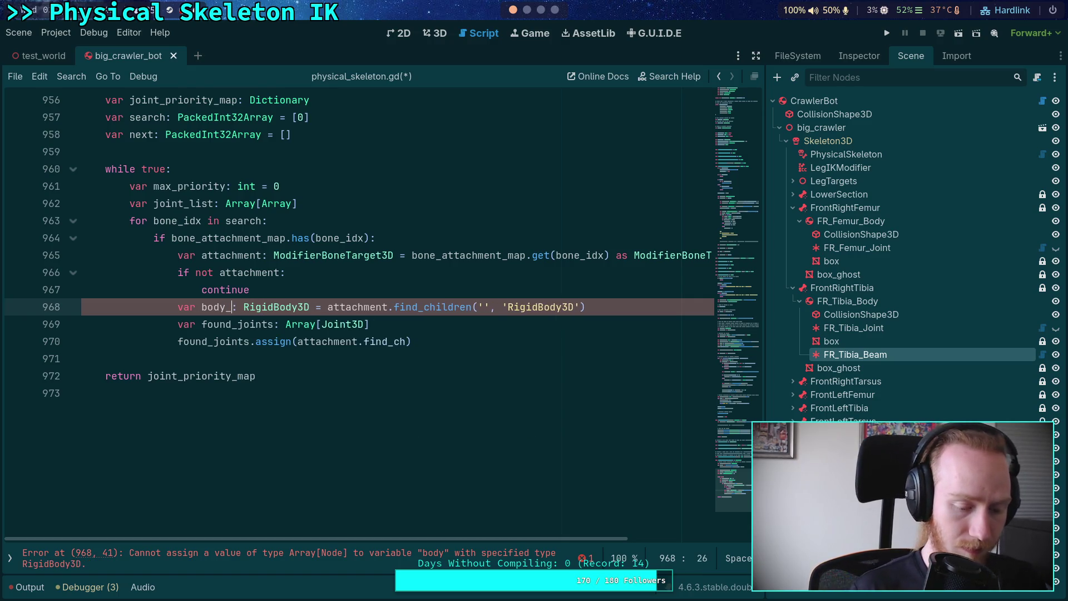
{"action": "left_click", "coordinate": [268, 307]}
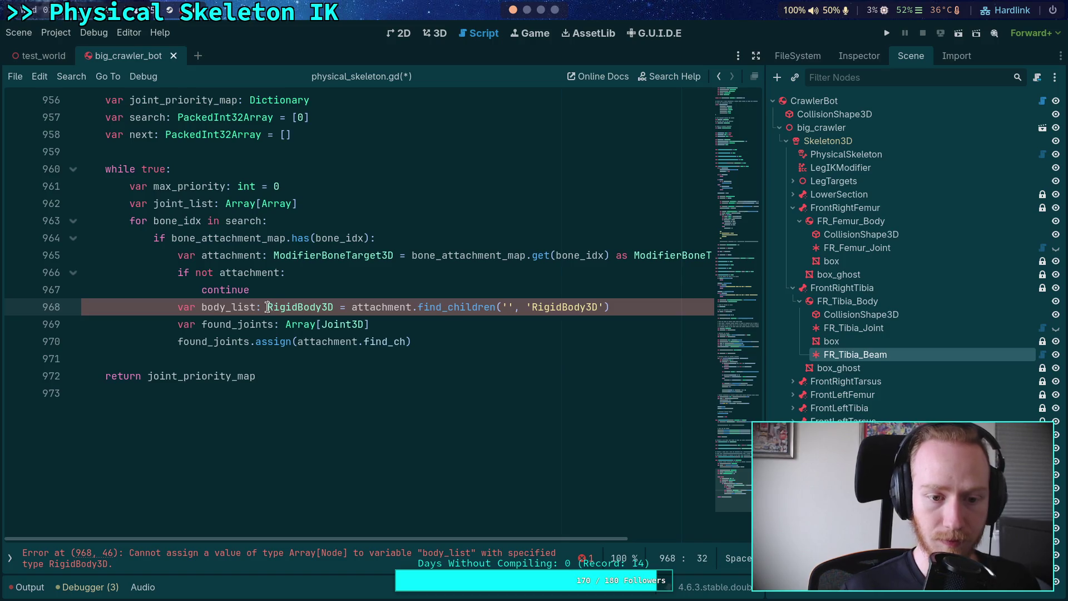
{"action": "type", "text": "ARra"}
{"action": "key", "text": "BackSpace"}
{"action": "key", "text": "BackSpace"}
{"action": "key", "text": "BackSpace"}
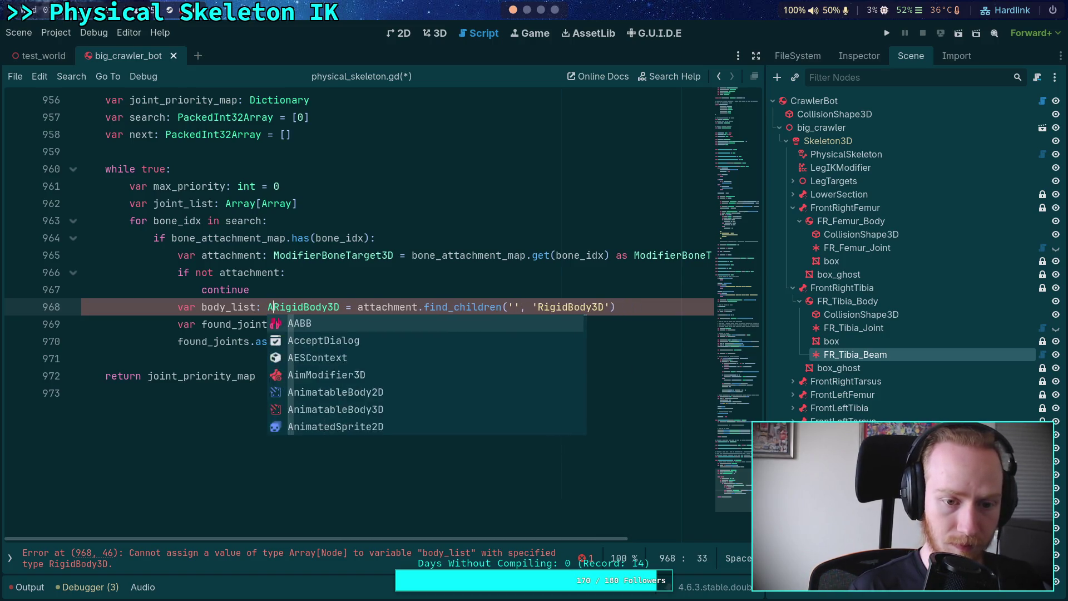
{"action": "type", "text": "rray0"}
{"action": "key", "text": "BackSpace"}
{"action": "type", "text": "["}
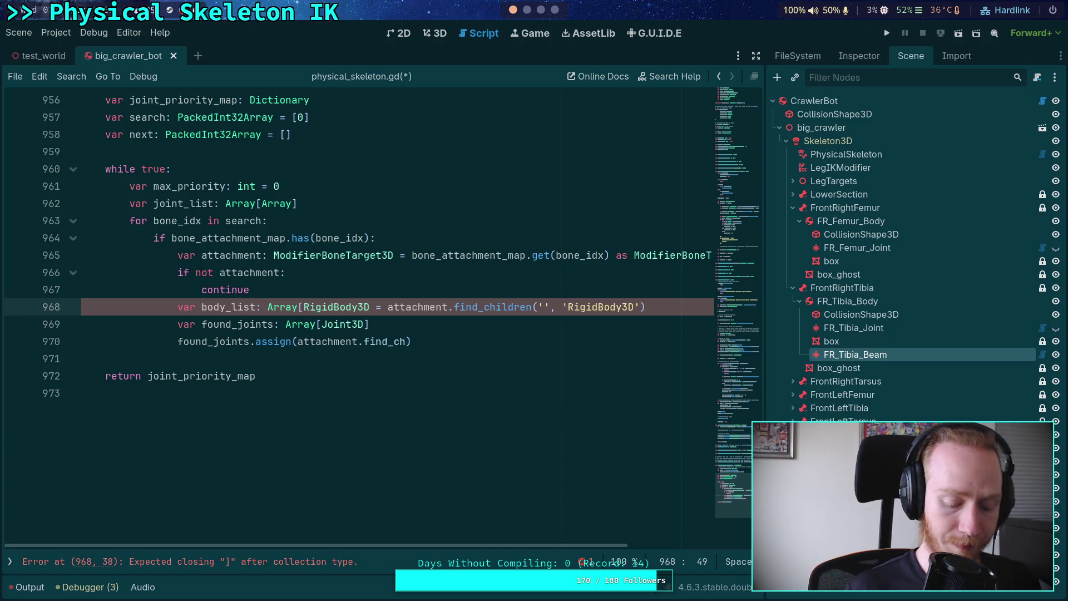
{"action": "type", "text": "]"}
- Move the find_children call to its own line as body_list.assign(...)
{"action": "key", "text": "Return"}
{"action": "type", "text": "bo"}
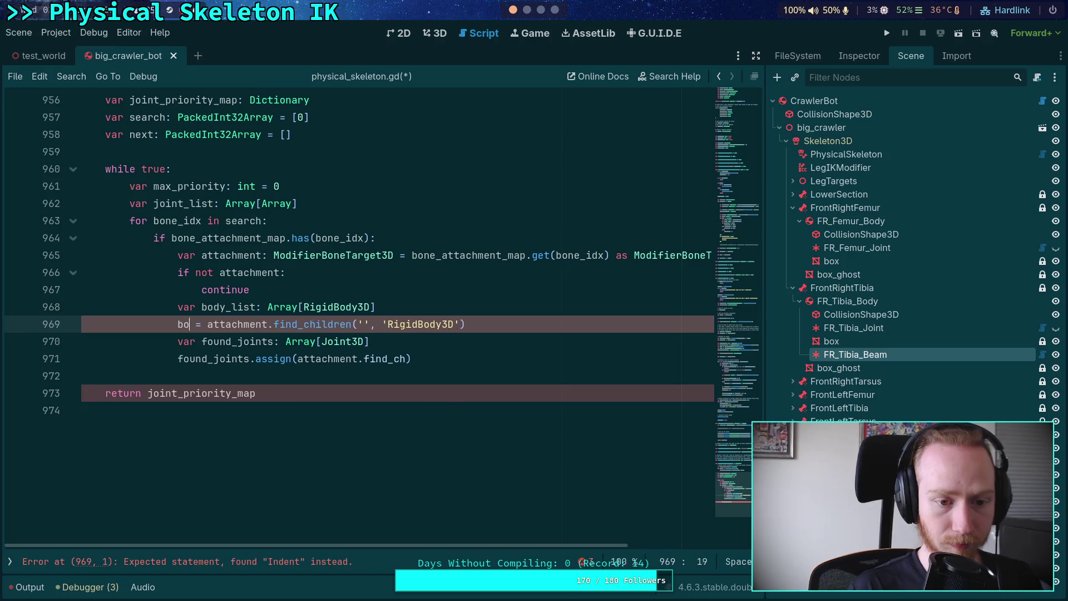
{"action": "type", "text": "dy_list.as"}
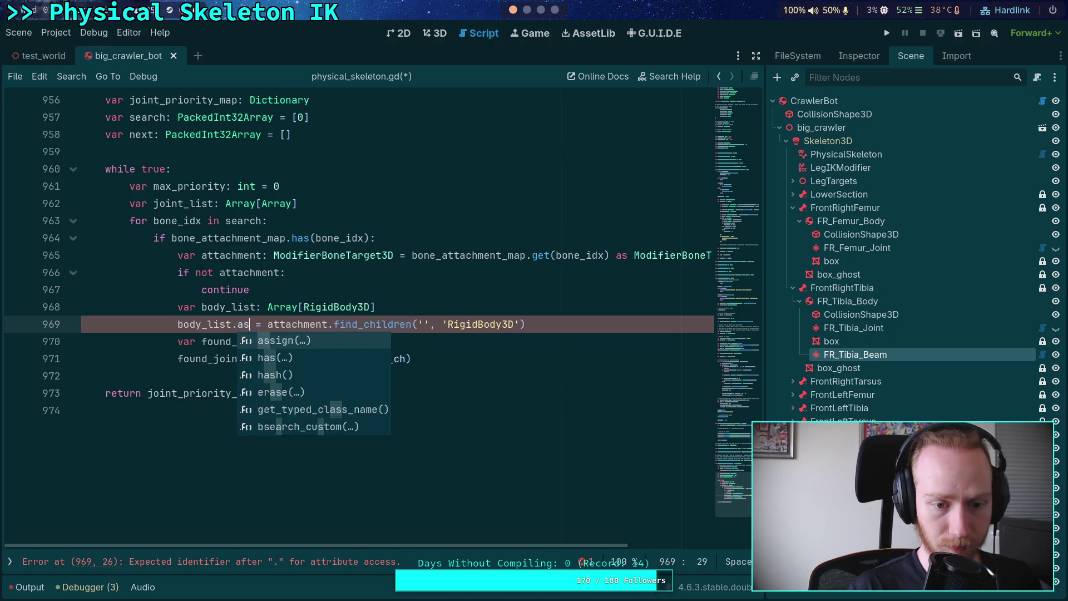
{"action": "key", "text": "Return"}
{"action": "key", "text": "Delete"}
{"action": "key", "text": "Delete"}
{"action": "key", "text": "Delete"}
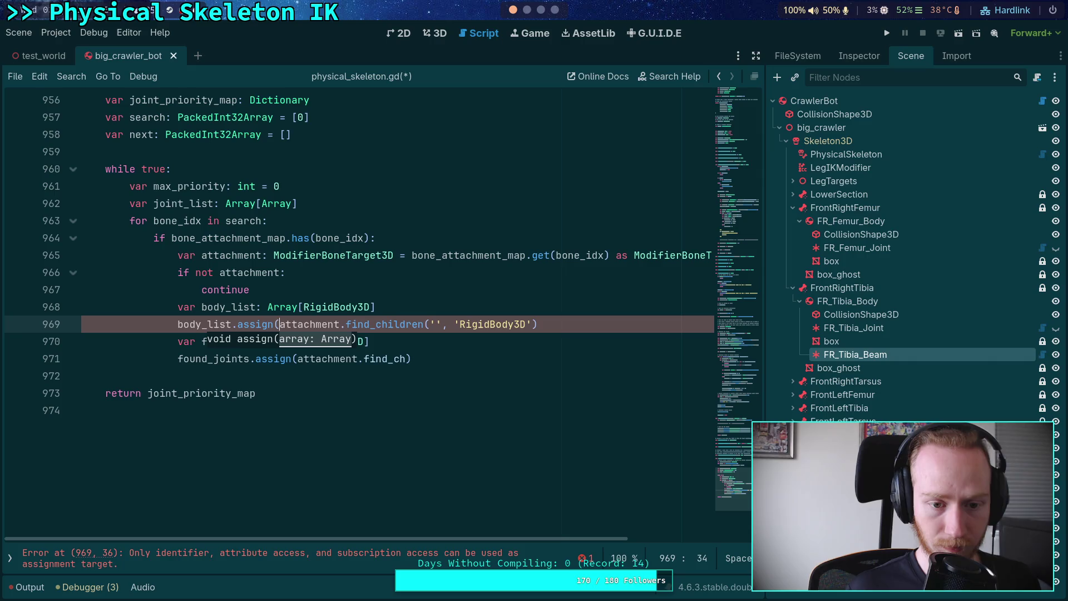
{"action": "left_click", "coordinate": [340, 324]}
{"action": "type", "text": ")"}
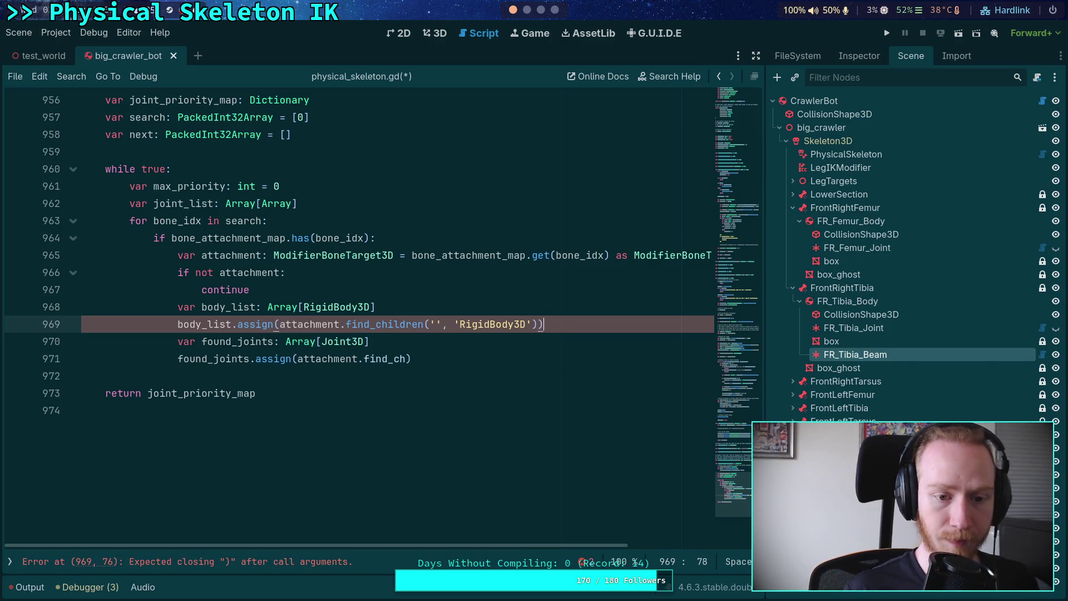
- Add 'if body_list.size() != 1: continue' below the assign call
{"action": "key", "text": "Return"}
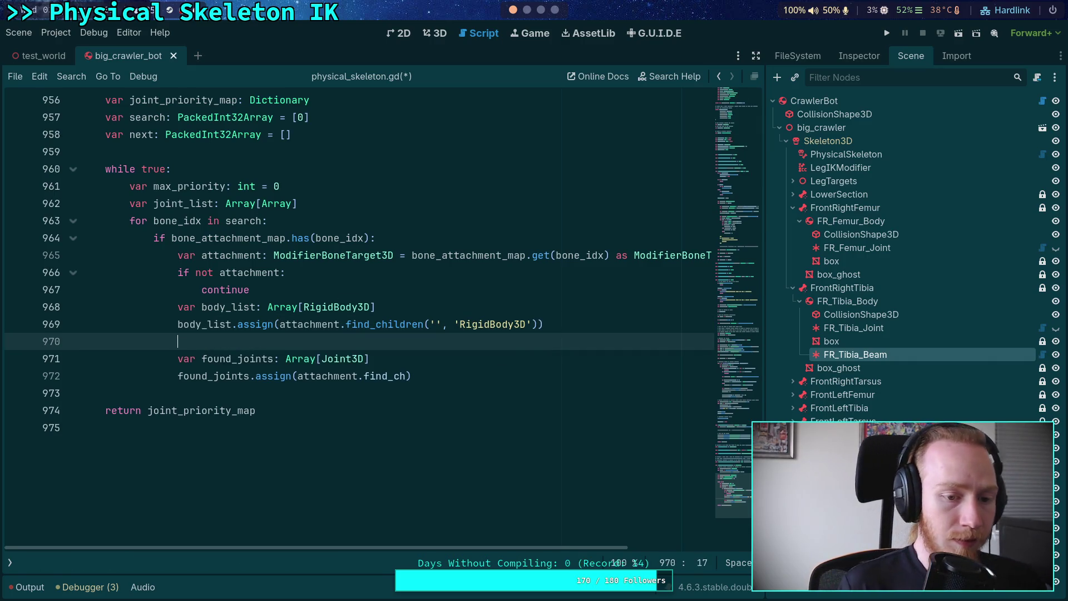
{"action": "type", "text": "ifbody_list.size"}
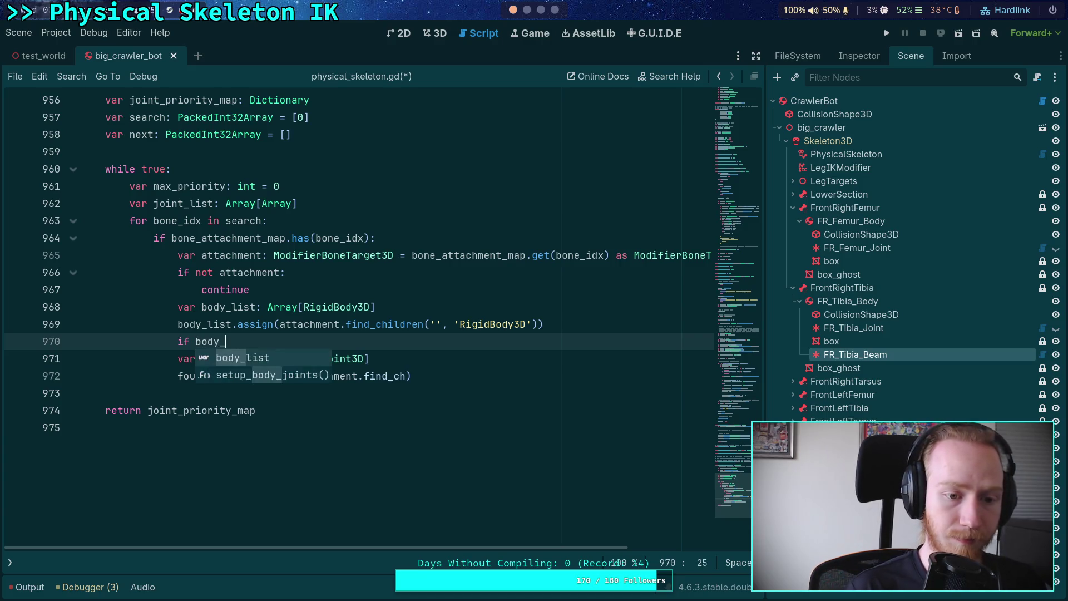
{"action": "type", "text": "() < 1"}
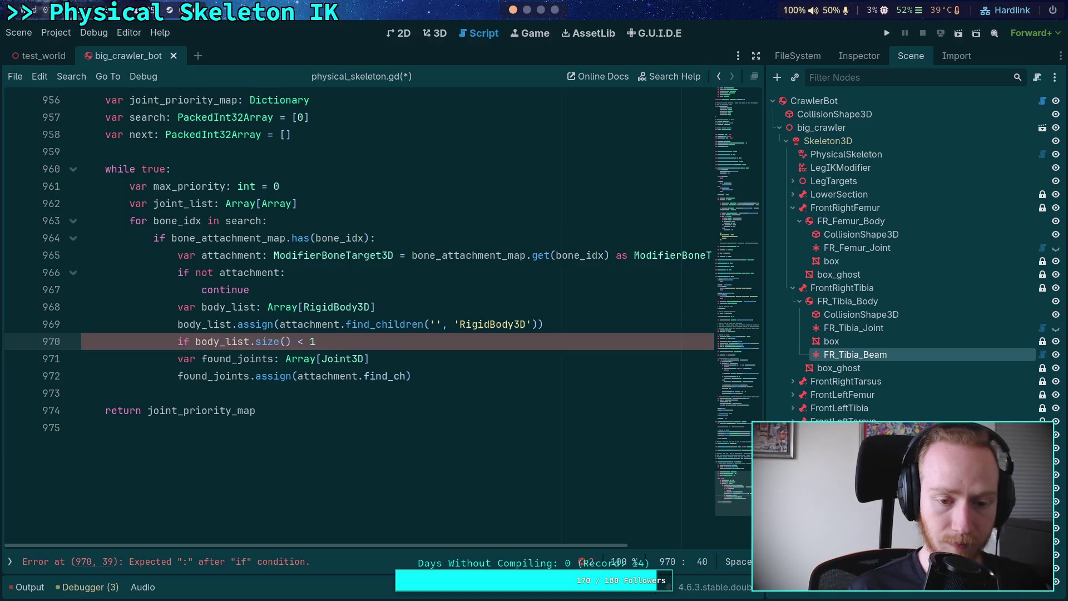
{"action": "key", "text": "BackSpace"}
{"action": "key", "text": "BackSpace"}
{"action": "key", "text": "BackSpace"}
{"action": "type", "text": "= 1:"}
{"action": "key", "text": "Return"}
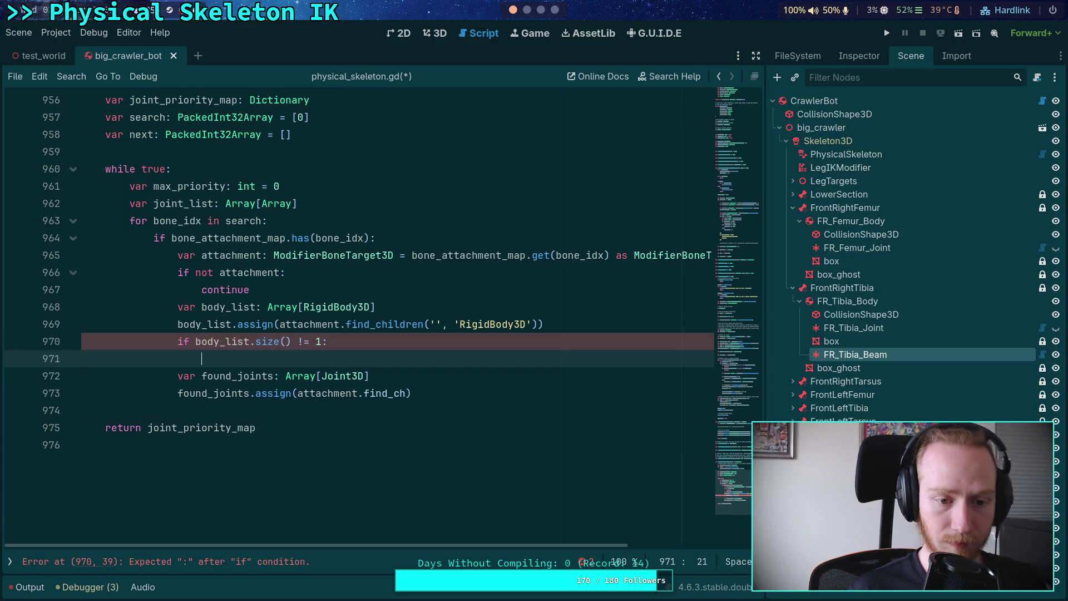
{"action": "type", "text": "continue"}
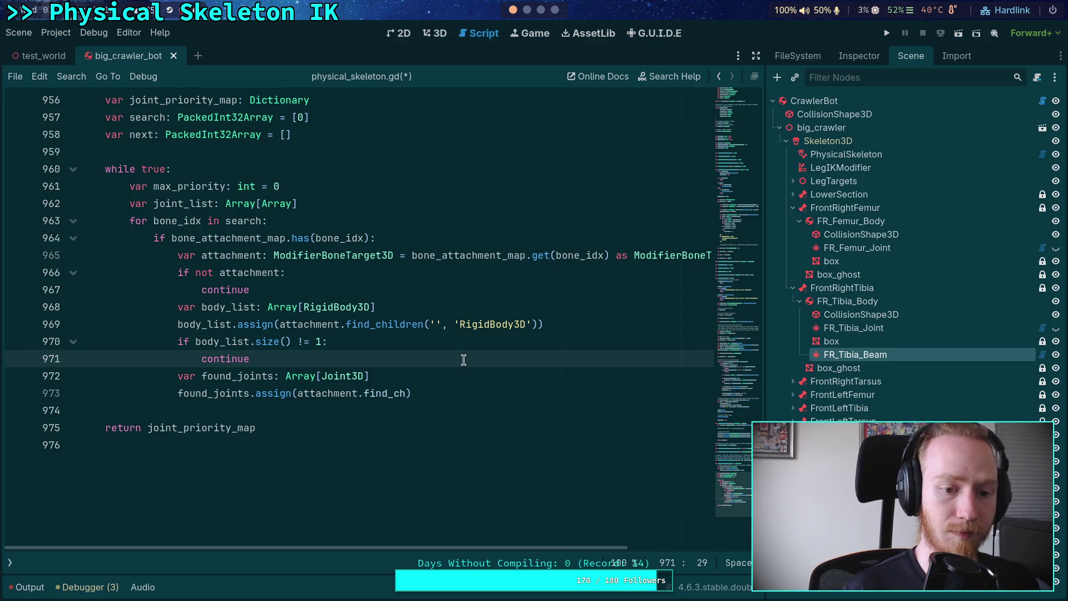
- Fill found_joints from body_list[0].find_children('', 'Joint3D', false, false), add false, false to the RigidBody3D search, and save
{"action": "left_click_drag", "start_coordinate": [301, 394], "coordinate": [407, 393]}
{"action": "type", "text": "body_list[0]"}
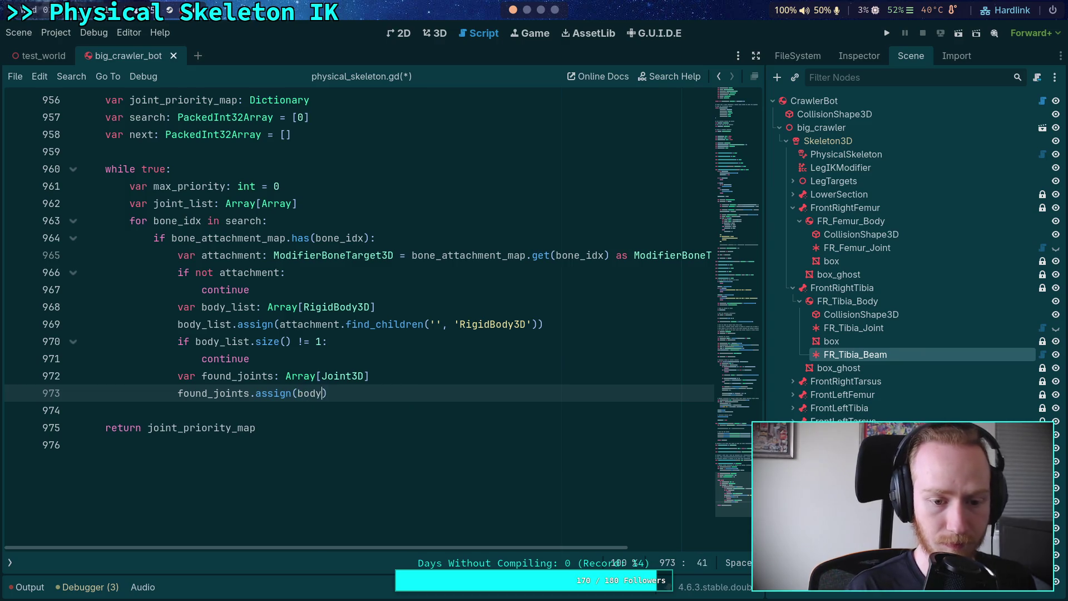
{"action": "type", "text": ".find"}
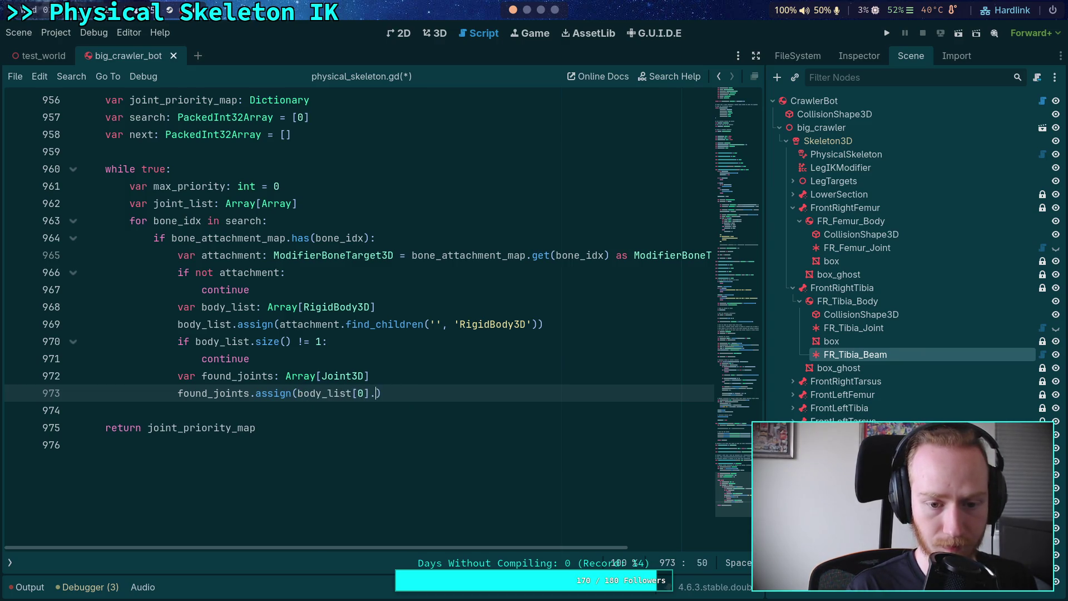
{"action": "key", "text": "Down"}
{"action": "key", "text": "Return"}
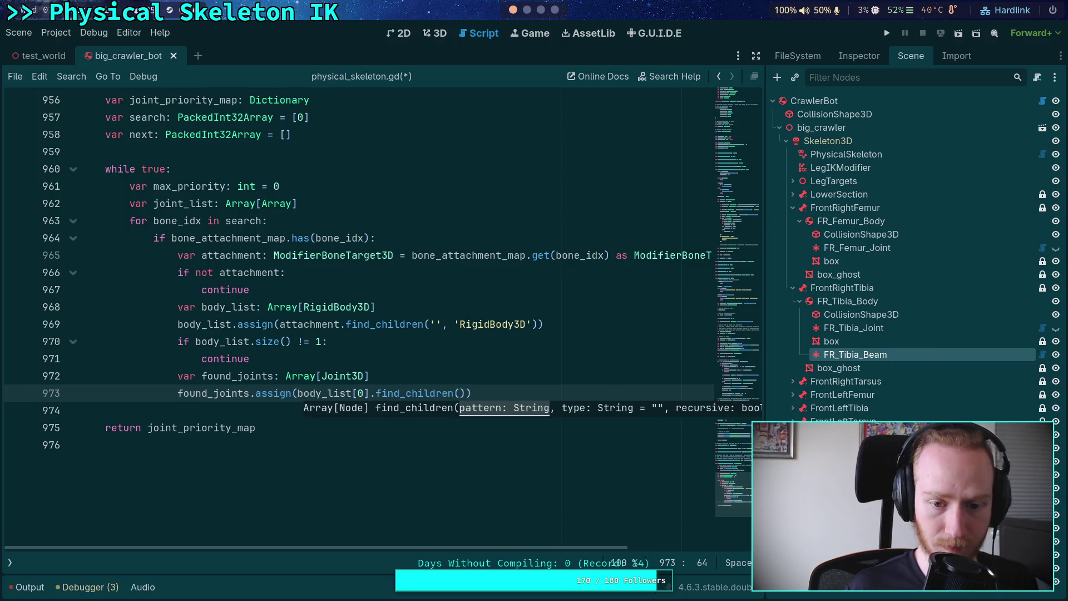
{"action": "type", "text": "'"}
{"action": "type", "text": ", 'Joint"}
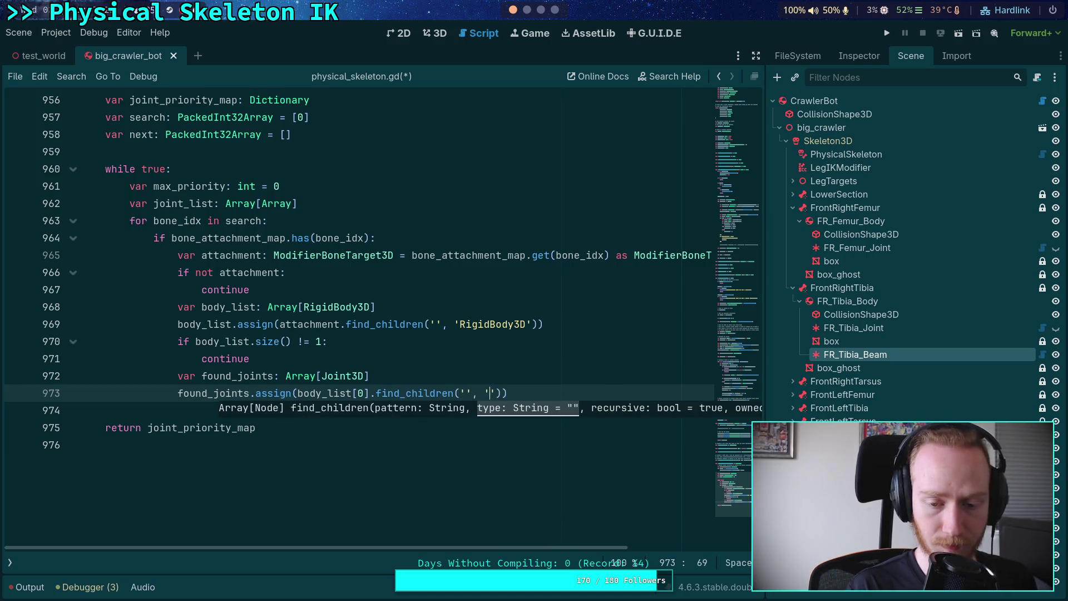
{"action": "type", "text": "3D'"}
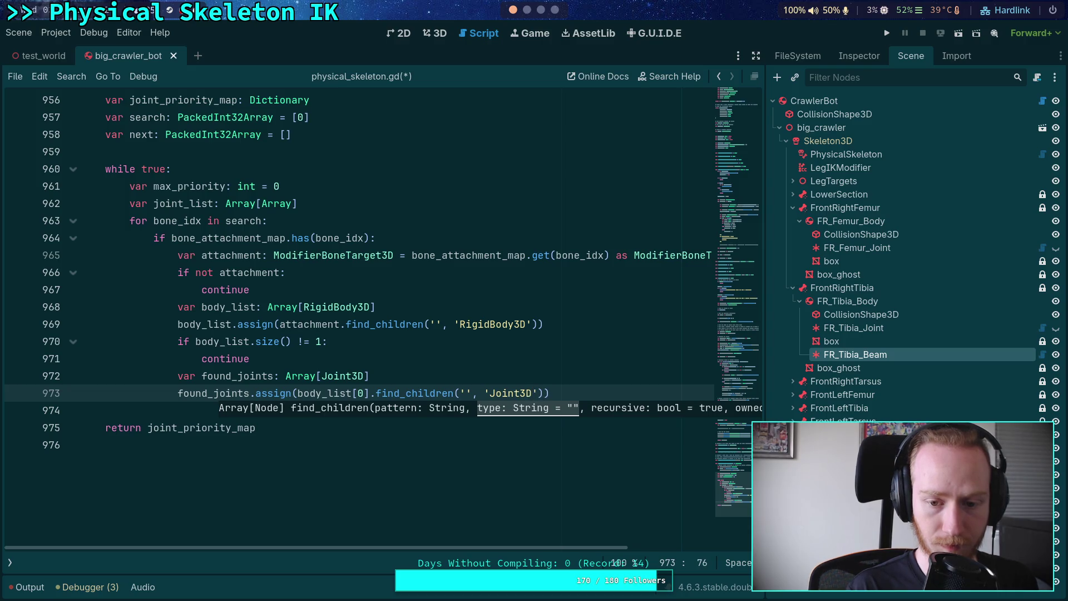
{"action": "type", "text": ", false, "}
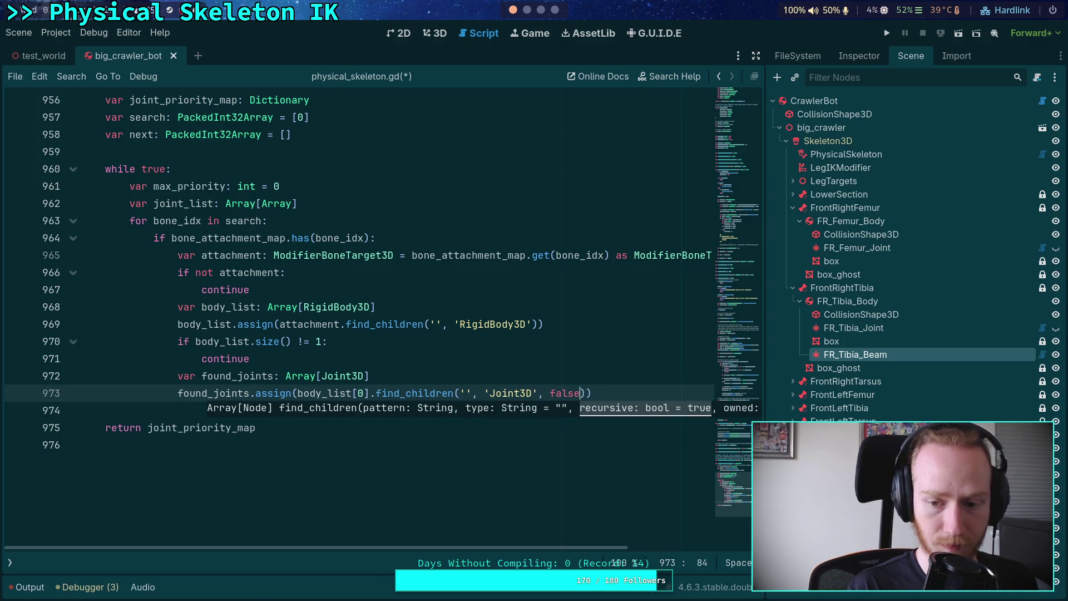
{"action": "type", "text": "false"}
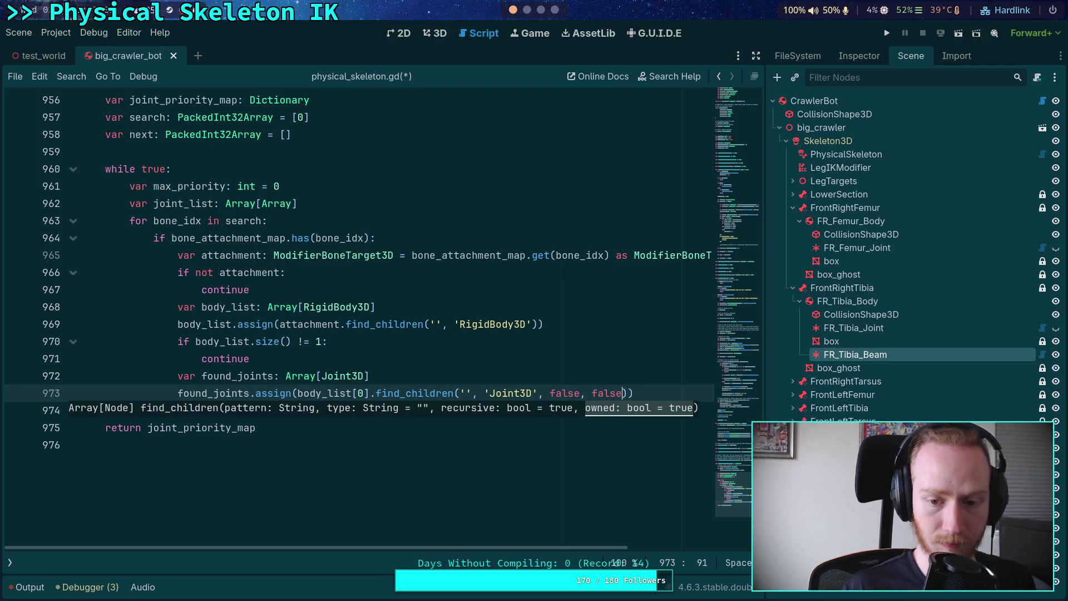
{"action": "left_click", "coordinate": [535, 325]}
{"action": "type", "text": ", false,"}
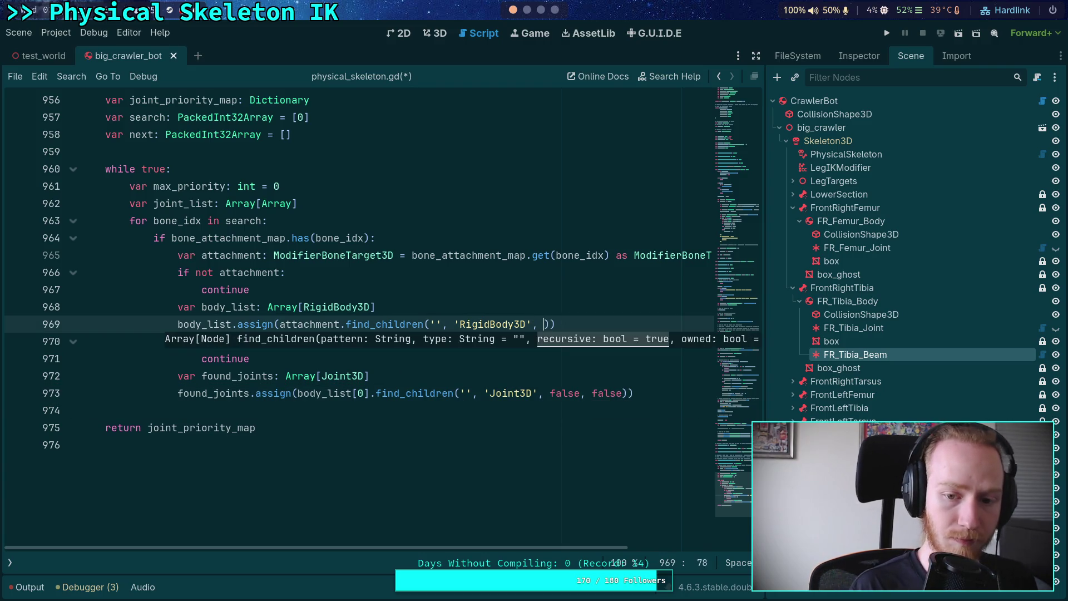
{"action": "type", "text": " false"}
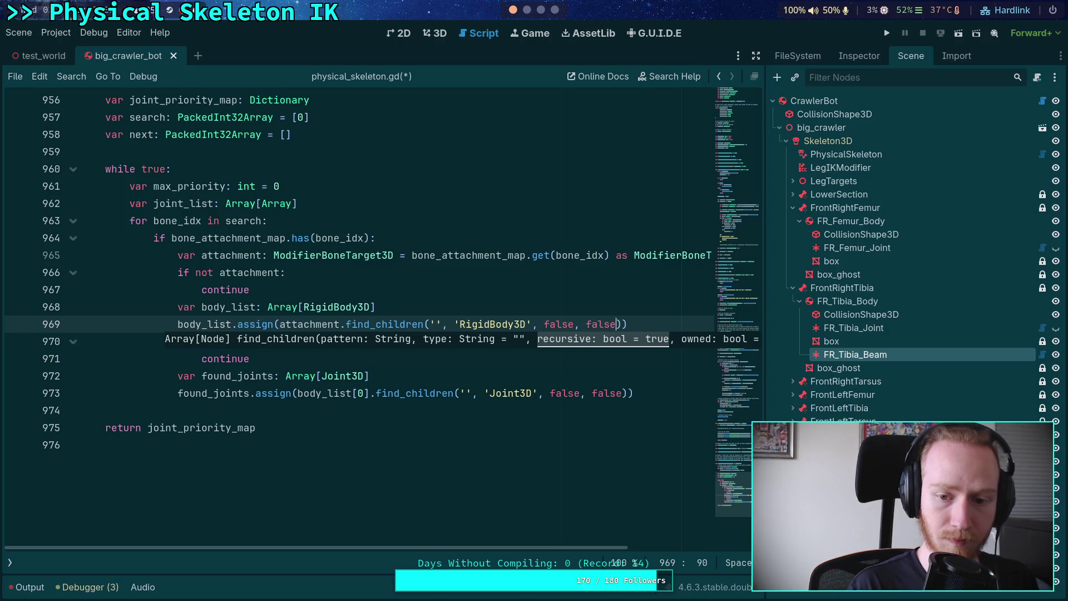
{"action": "key", "text": "ctrl+s"}
- Add 'if found_joints.size() == 0: continue' after the found_joints assignment
{"action": "left_click", "coordinate": [640, 393]}
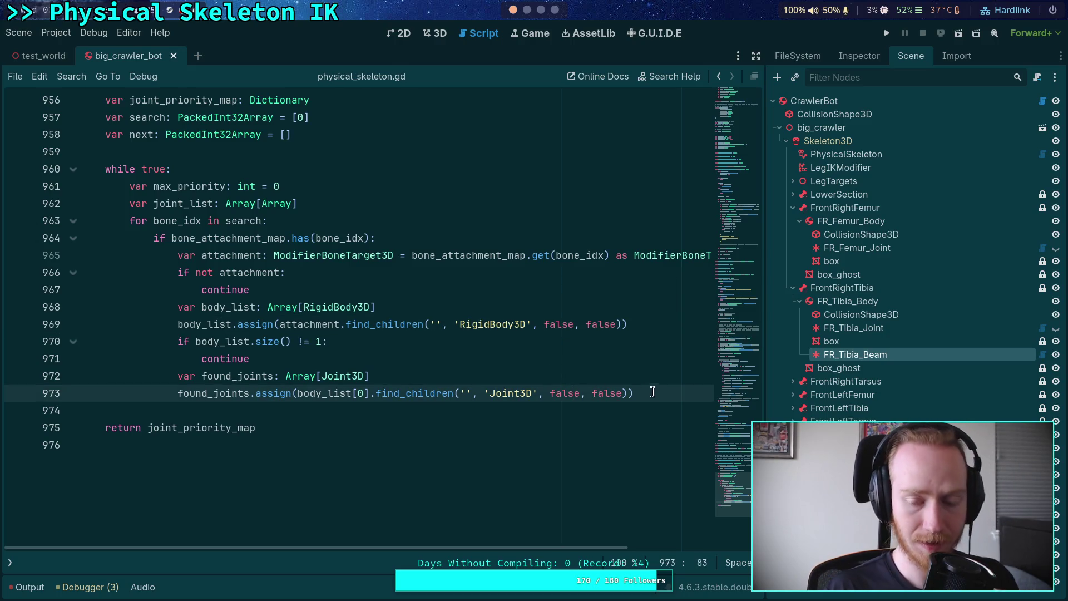
{"action": "key", "text": "Return"}
{"action": "type", "text": "if"}
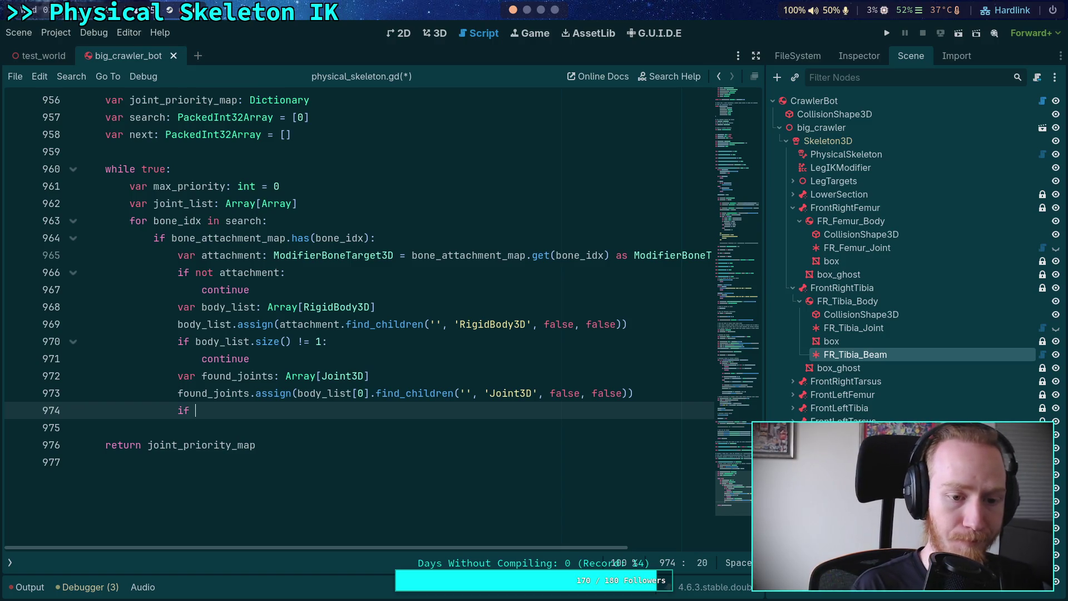
{"action": "type", "text": "found-jo"}
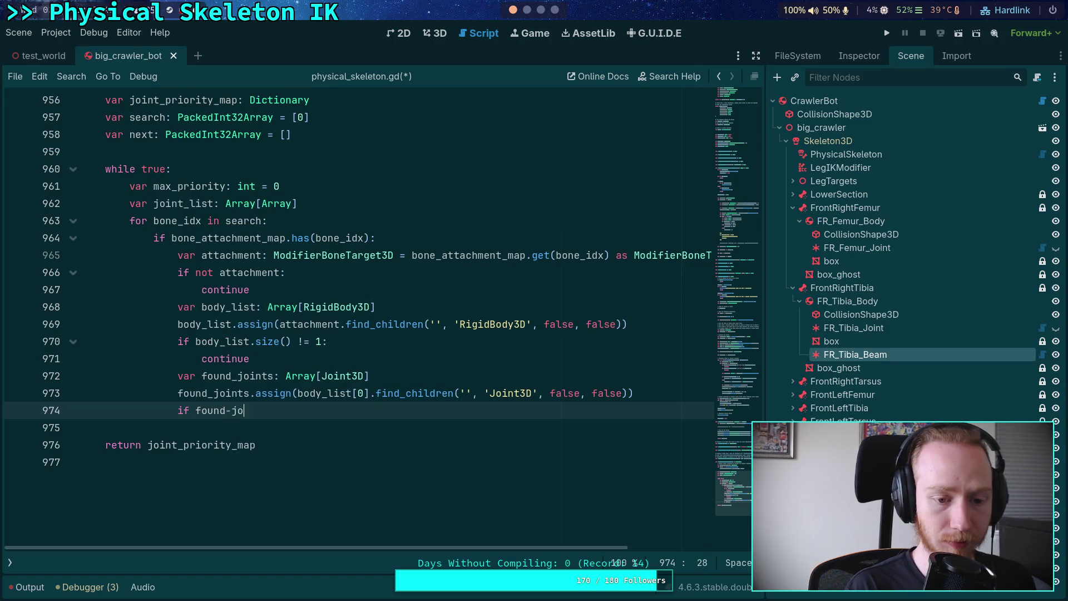
{"action": "key", "text": "BackSpace"}
{"action": "type", "text": "_joints.s"}
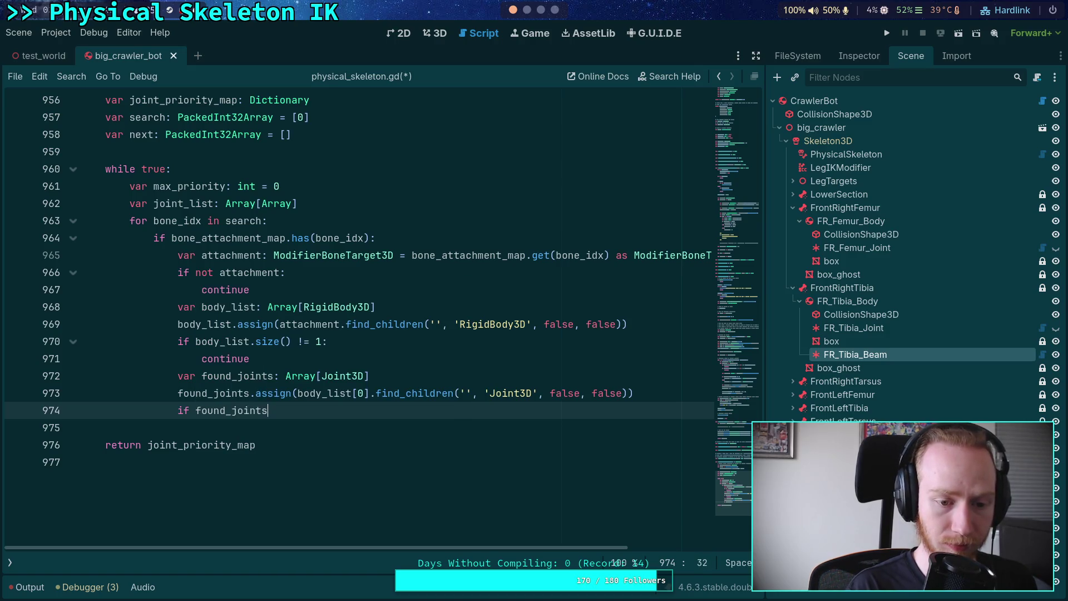
{"action": "type", "text": "ize"}
{"action": "key", "text": "Return"}
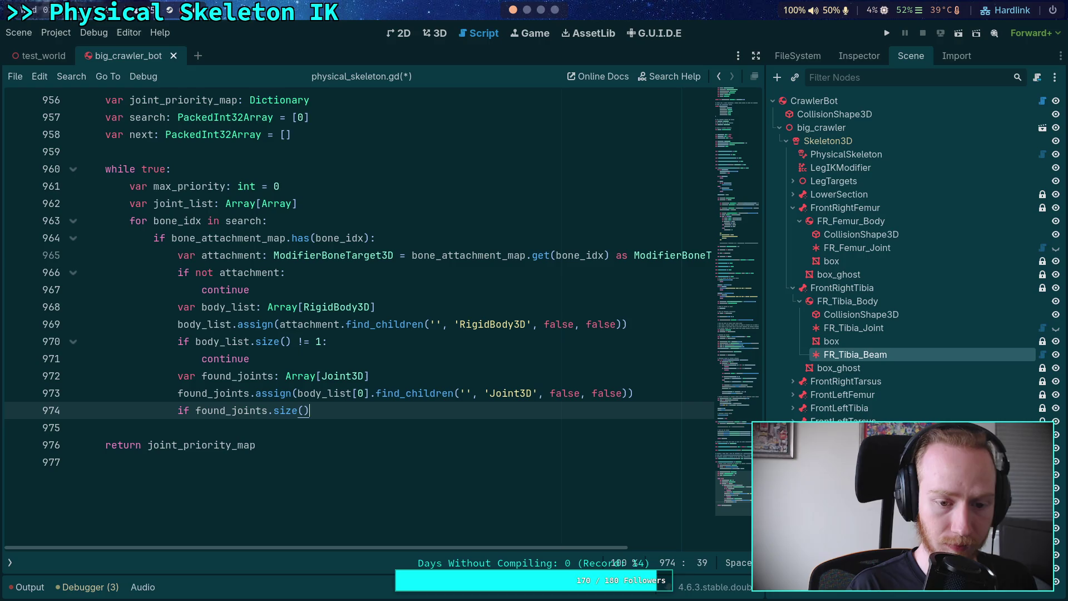
{"action": "type", "text": " == 0:"}
{"action": "key", "text": "Return"}
{"action": "type", "text": "continue"}
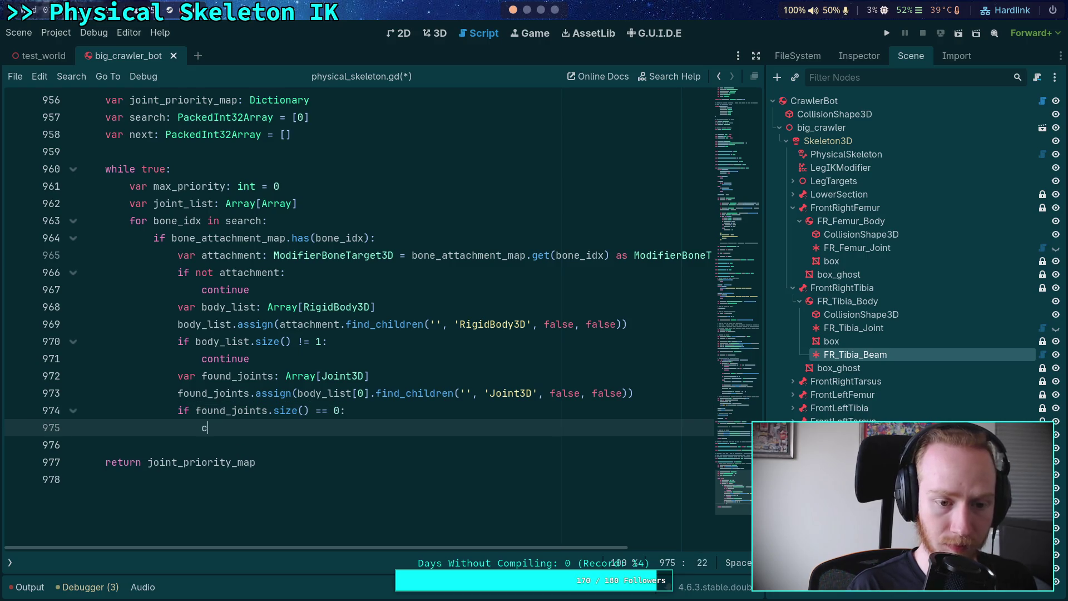
{"action": "key", "text": "Return"}
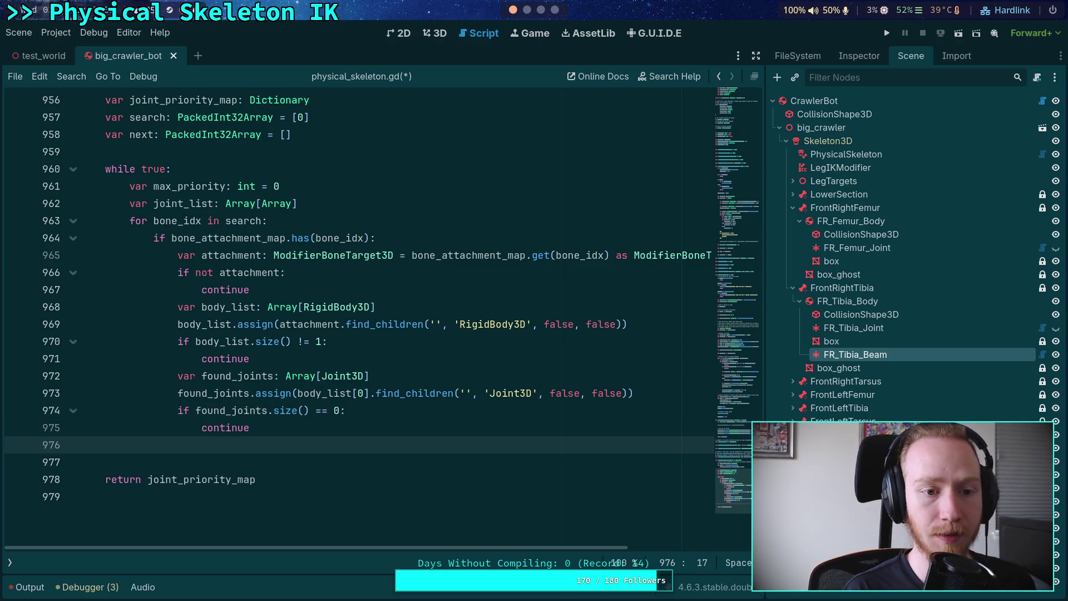
- Append found_joints to joint_list with joint_list.append(found_joints)
{"action": "type", "text": "joint_"}
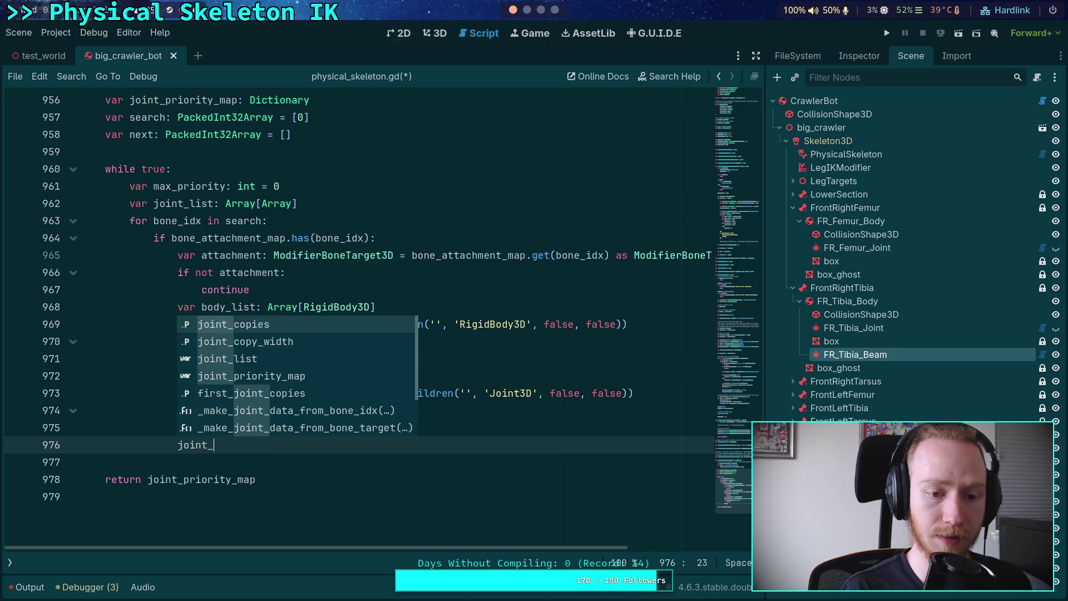
{"action": "key", "text": "Down"}
{"action": "key", "text": "Down"}
{"action": "key", "text": "Return"}
{"action": "type", "text": "ppend("}
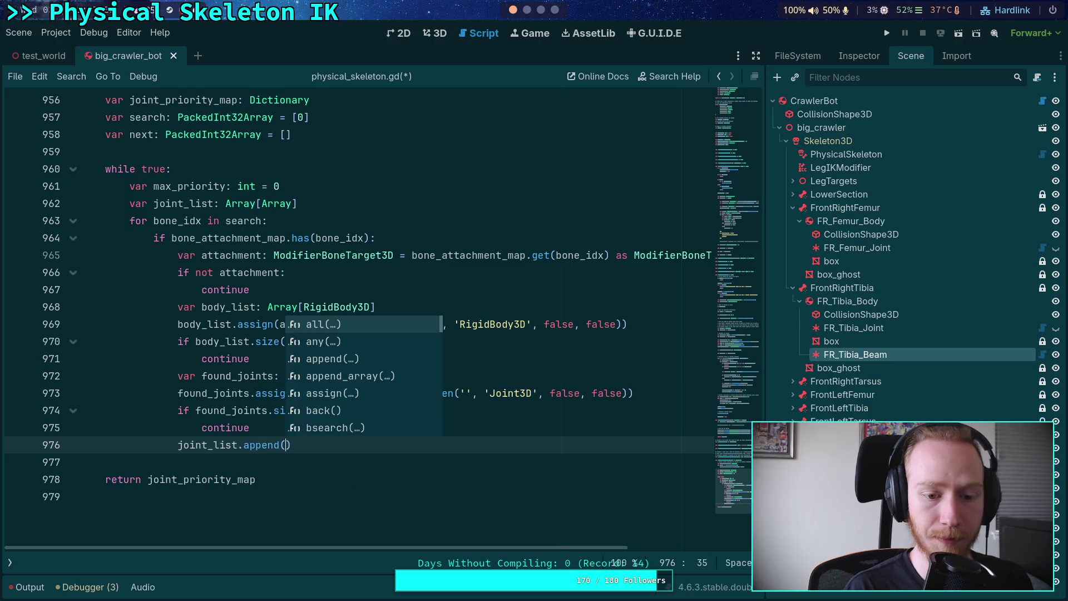
{"action": "key", "text": "Return"}
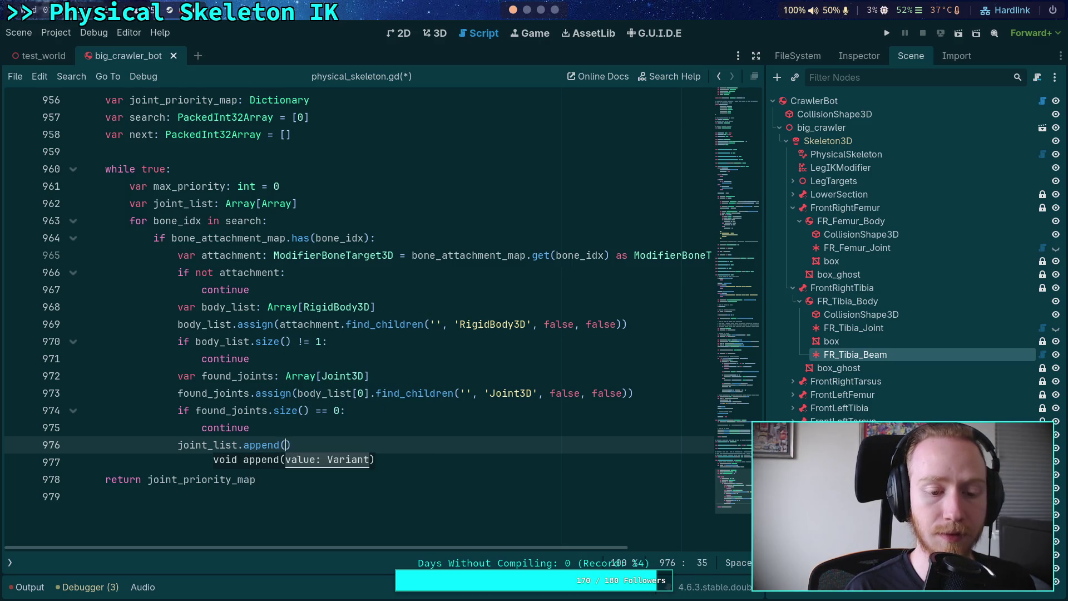
{"action": "type", "text": "found_joints"}
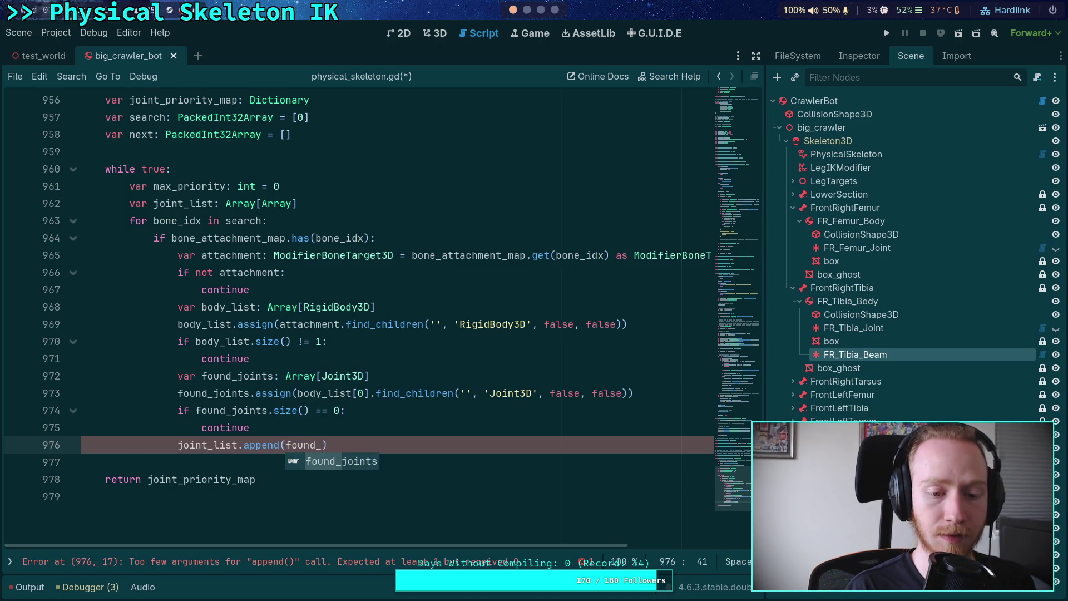
{"action": "key", "text": "Right"}
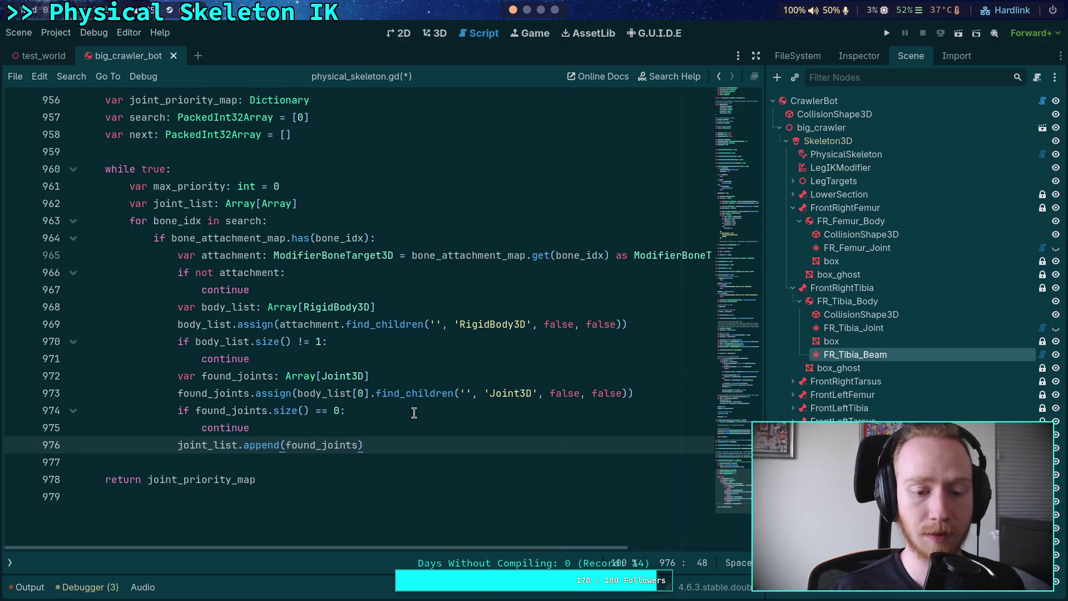
{"action": "mouse_move", "coordinate": [273, 444]}
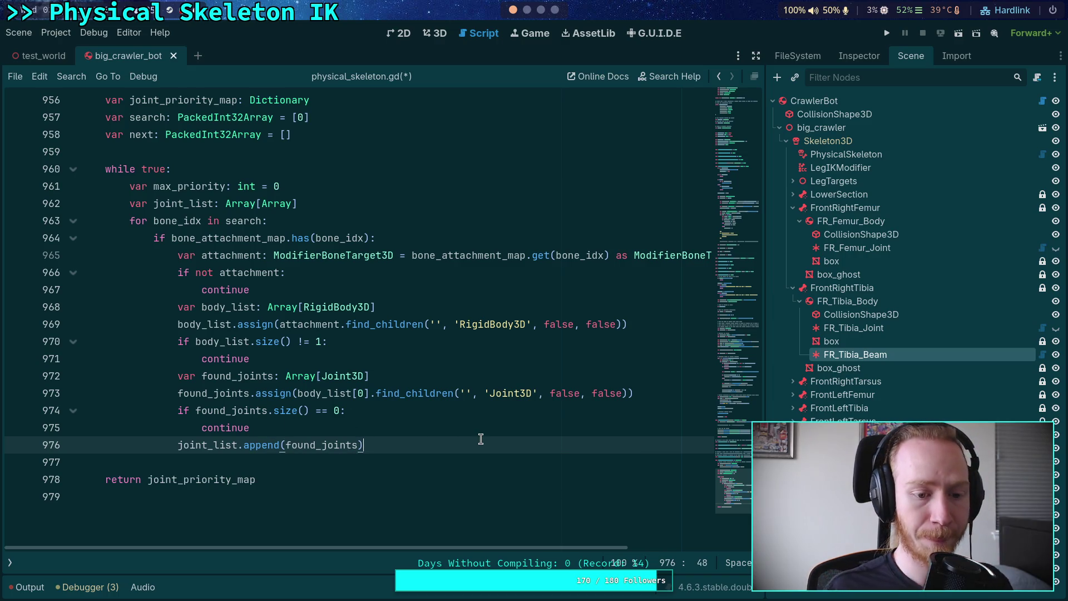
- Below the append, write 'max_priority = maxi(max_priority, found_joints.size())' and leave an empty line after it
{"action": "key", "text": "Return"}
{"action": "type", "text": "max"}
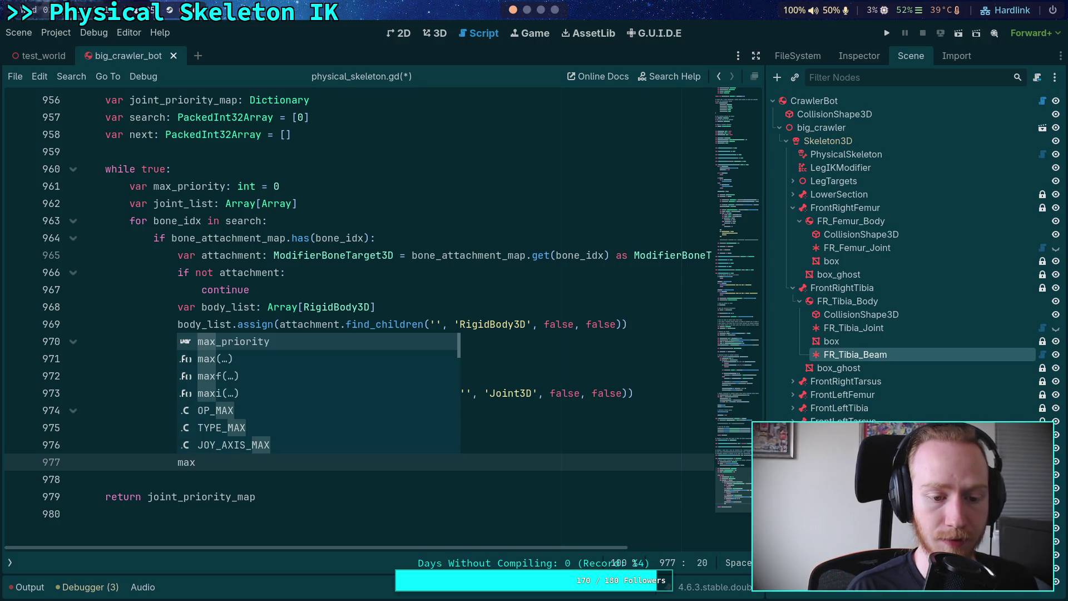
{"action": "key", "text": "Return"}
{"action": "type", "text": "max"}
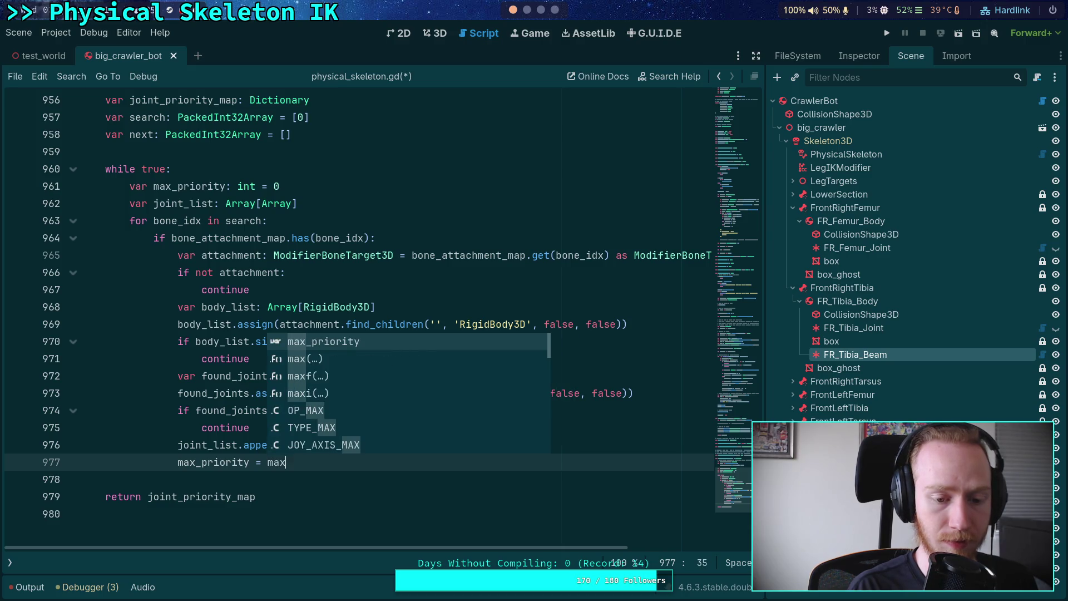
{"action": "type", "text": "i"}
{"action": "key", "text": "Return"}
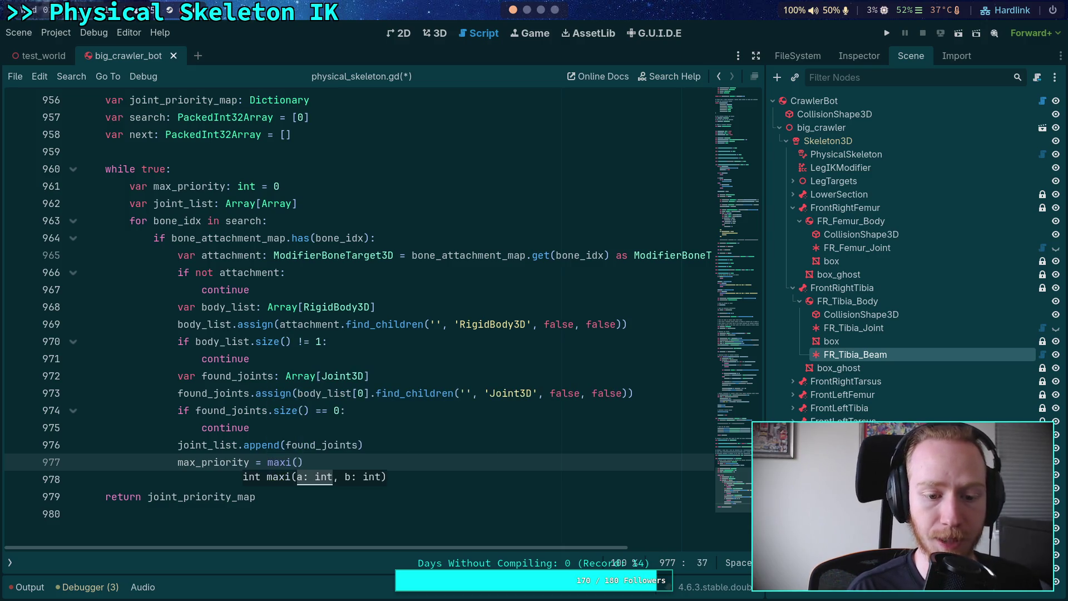
{"action": "type", "text": "max_p"}
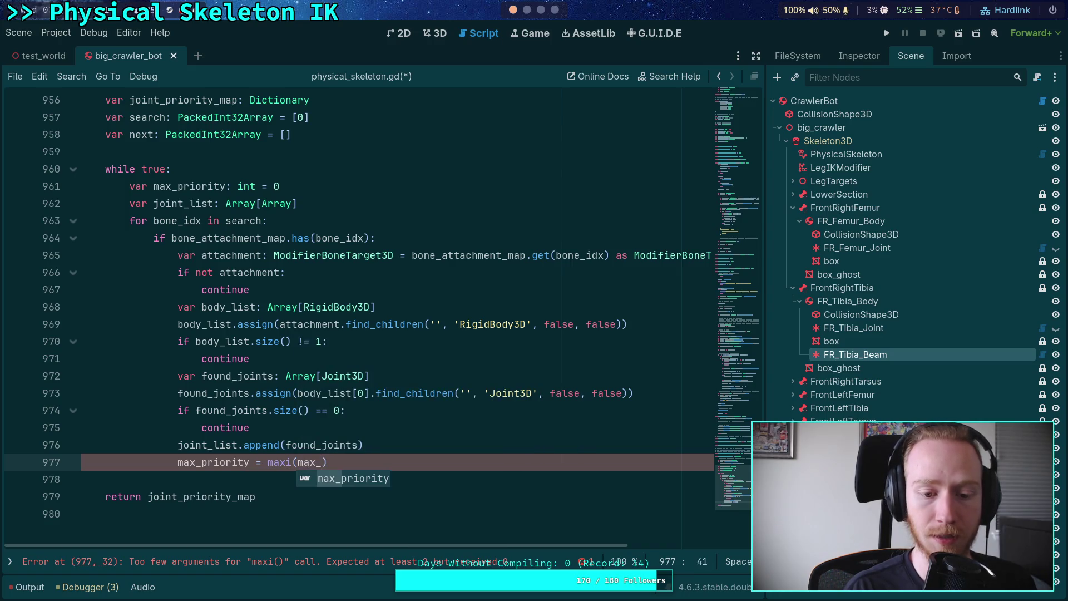
{"action": "key", "text": "Return"}
{"action": "type", "text": ", "}
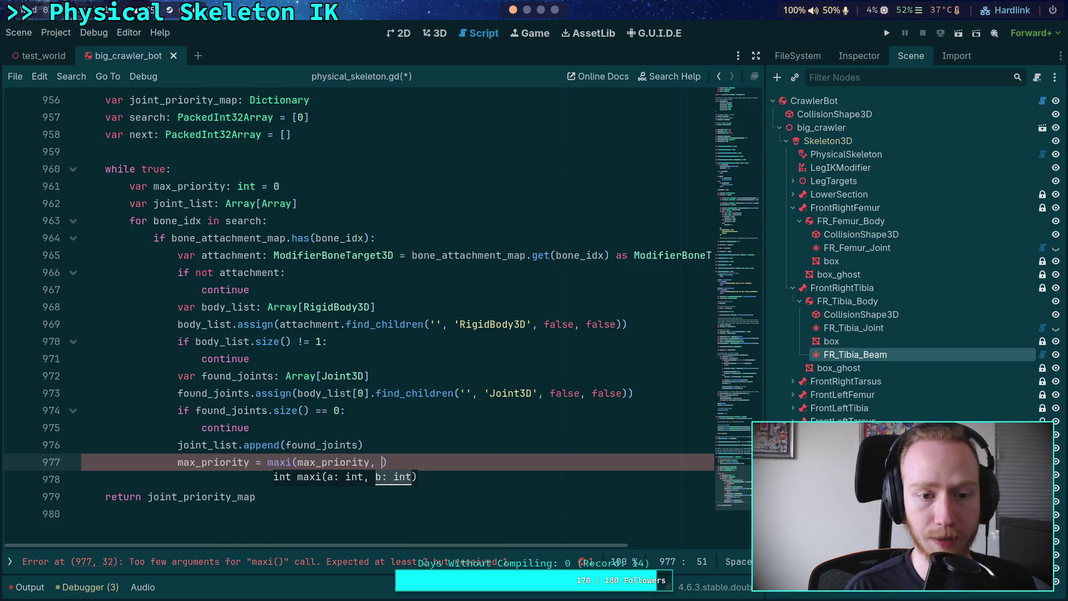
{"action": "type", "text": "joint_list.siz"}
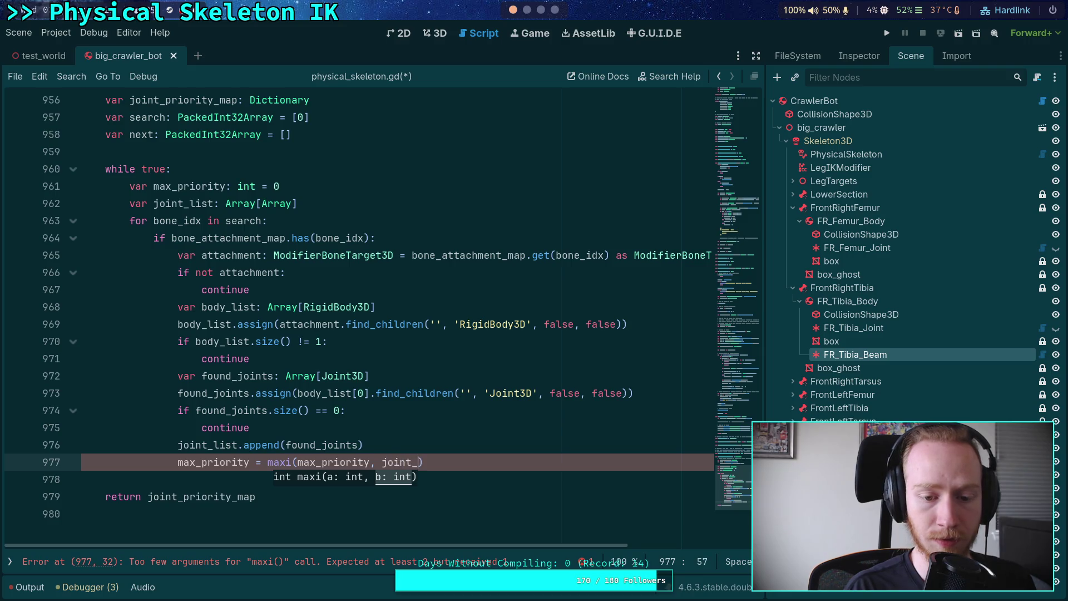
{"action": "type", "text": "e"}
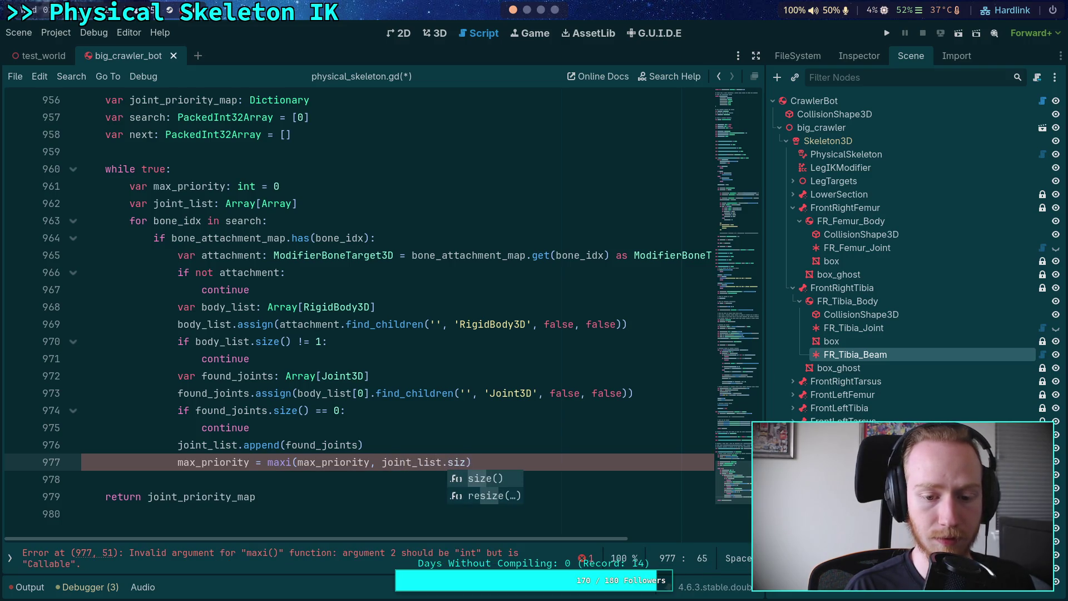
{"action": "key", "text": "BackSpace"}
{"action": "key", "text": "BackSpace"}
{"action": "key", "text": "BackSpace"}
{"action": "type", "text": "found_joints.size"}
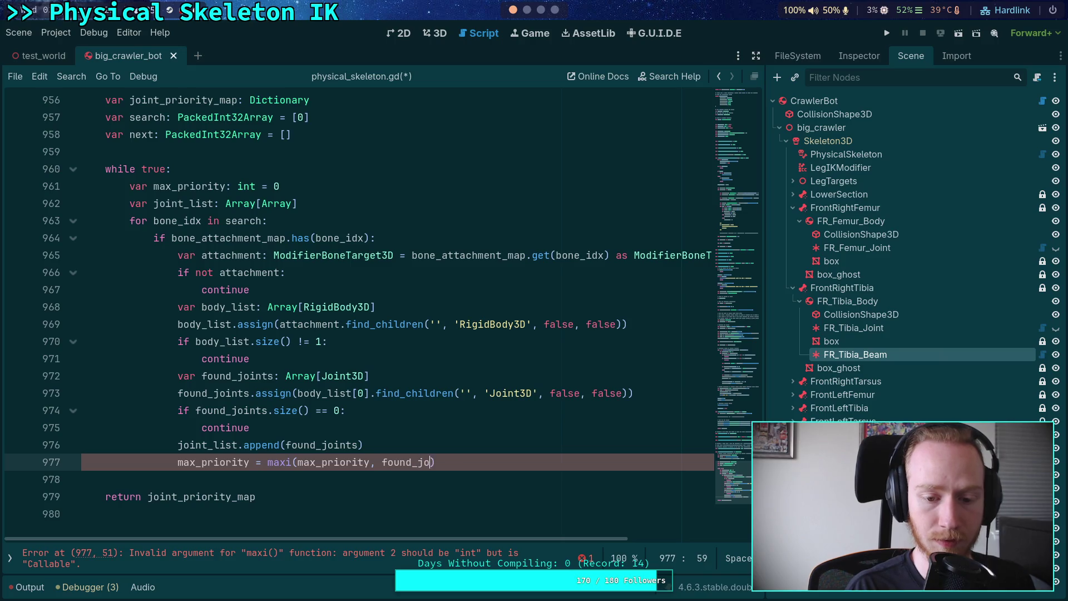
{"action": "key", "text": "Return"}
{"action": "type", "text": ")"}
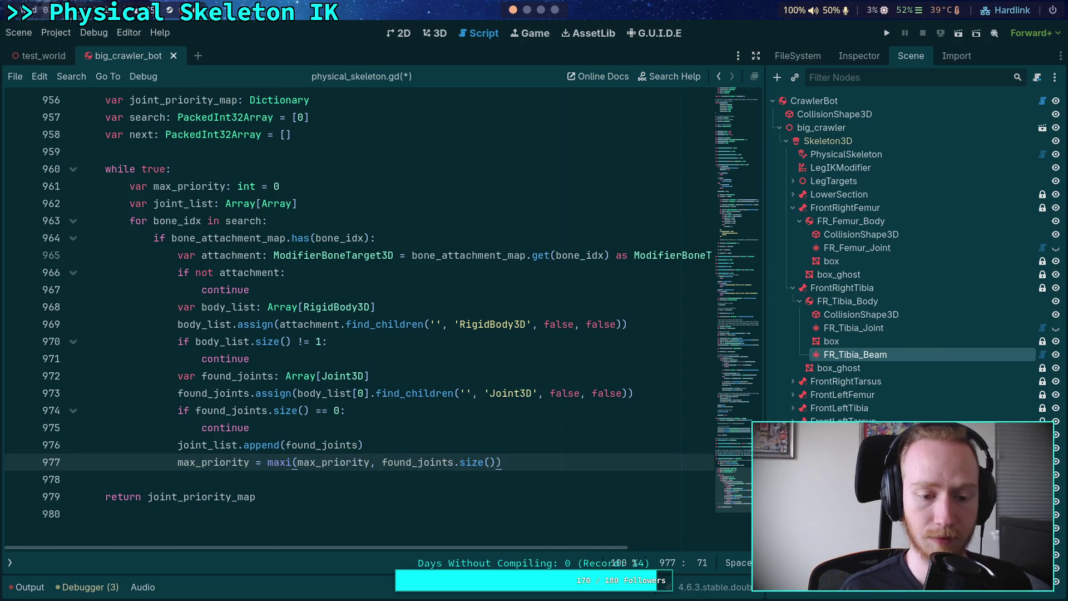
{"action": "key", "text": "Return"}
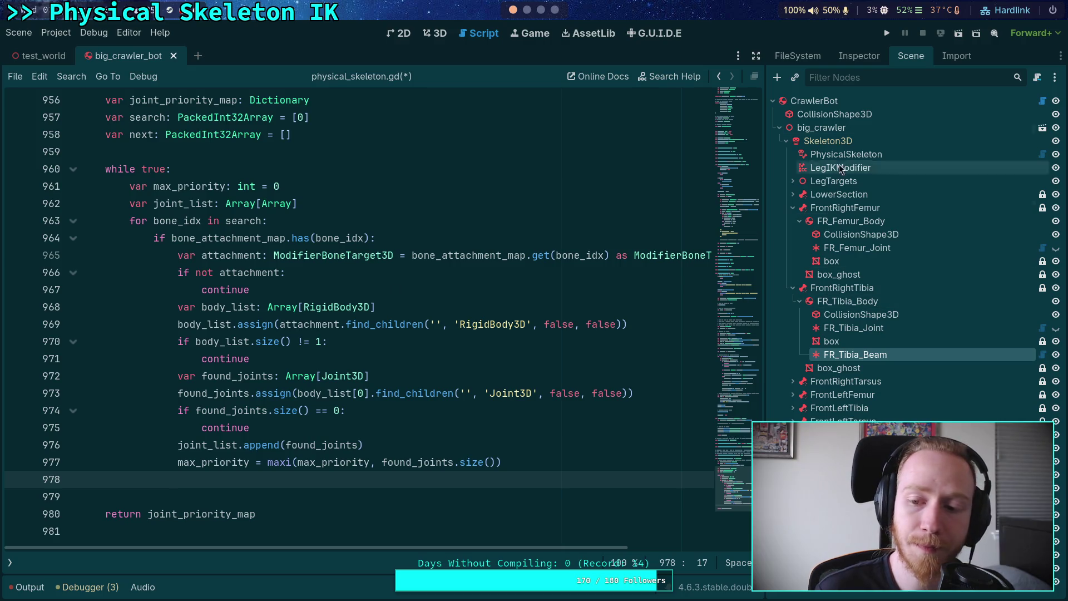
- Select the Skeleton3D node and show its bone hierarchy in a widened Inspector
{"action": "left_click", "coordinate": [859, 57]}
{"action": "left_click", "coordinate": [919, 57]}
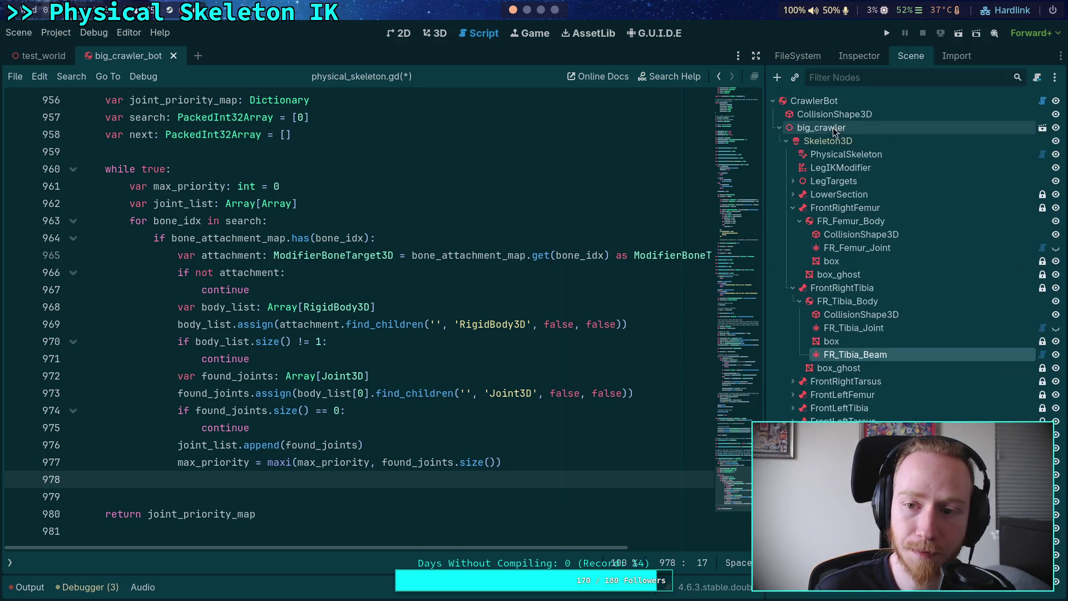
{"action": "left_click", "coordinate": [818, 143]}
{"action": "left_click", "coordinate": [851, 56]}
{"action": "left_click_drag", "start_coordinate": [764, 232], "coordinate": [717, 233]}
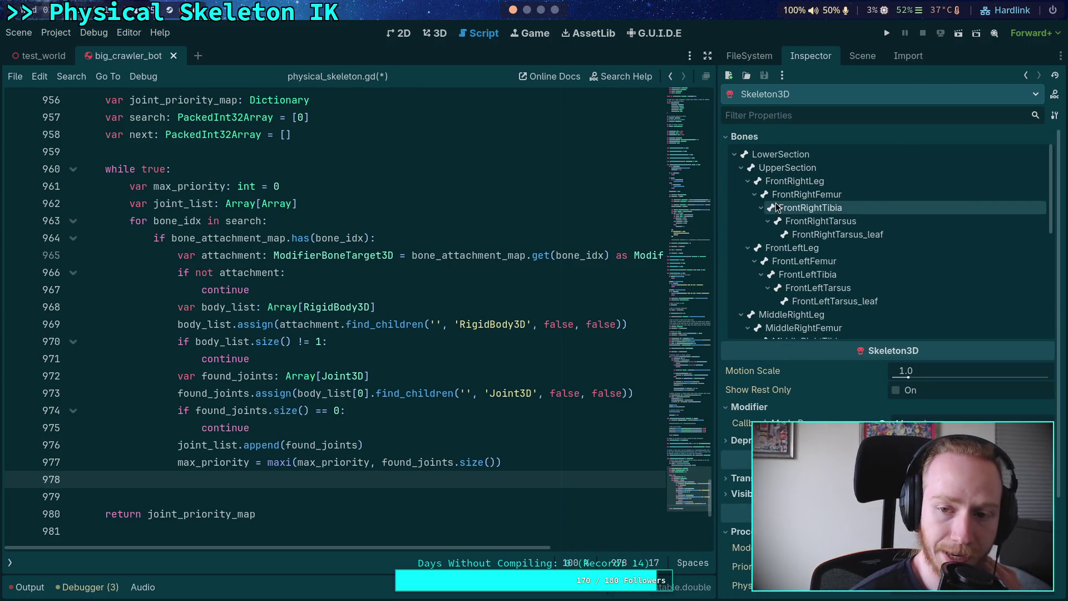
- Fold the front legs, the middle and back femurs, and BackRightLeg's tarsus, tibia, femur chain
{"action": "left_click", "coordinate": [748, 181]}
{"action": "left_click", "coordinate": [748, 194]}
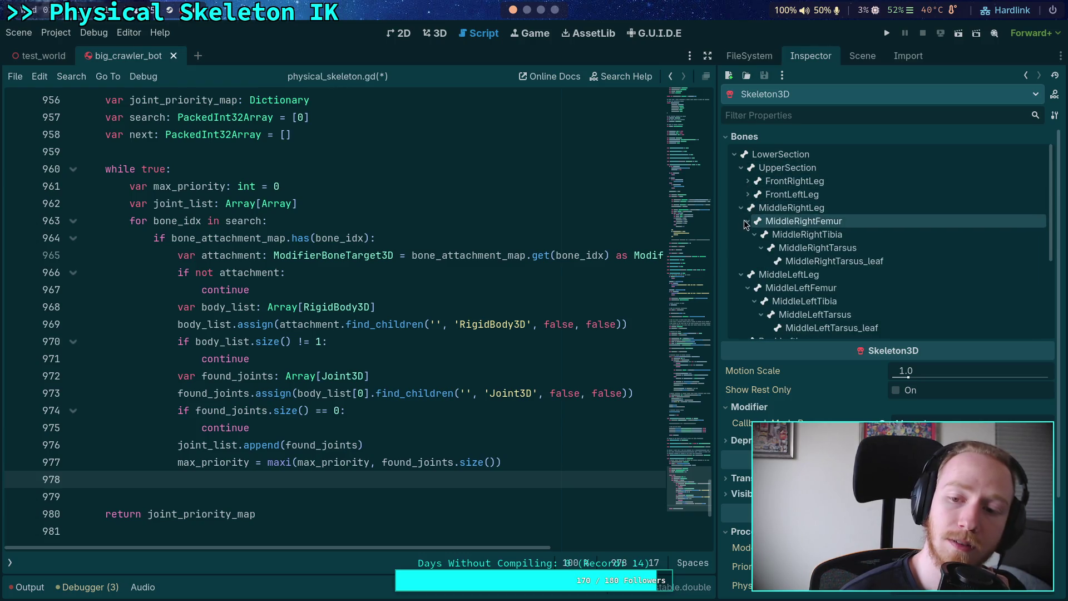
{"action": "left_click", "coordinate": [744, 220]}
{"action": "left_click", "coordinate": [745, 248]}
{"action": "left_click", "coordinate": [745, 275]}
{"action": "scroll", "coordinate": [748, 301], "scroll_direction": "down", "scroll_amount": 1}
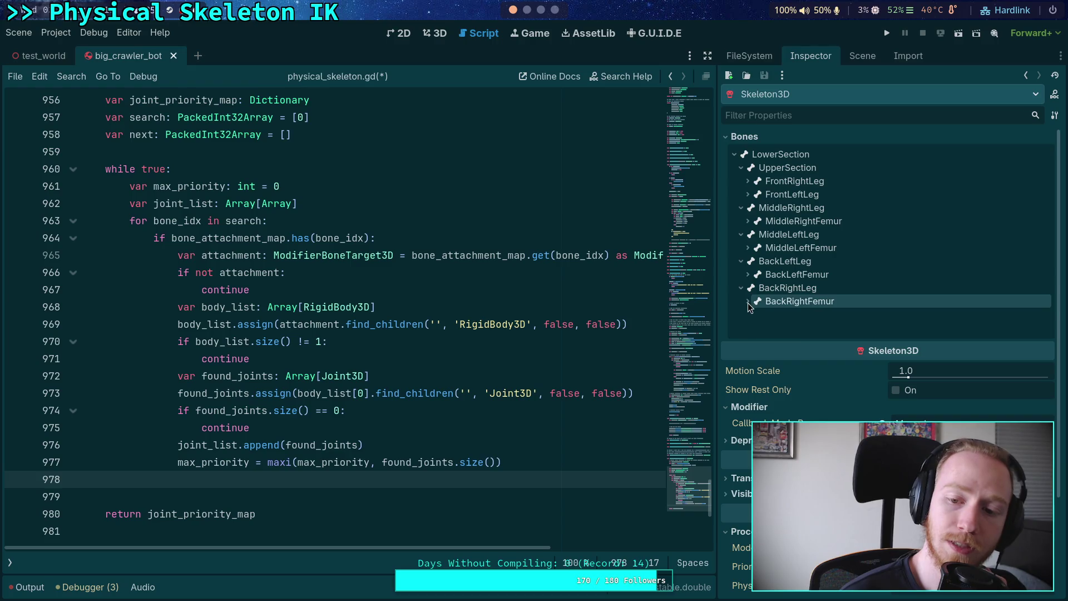
{"action": "scroll", "coordinate": [787, 234], "scroll_direction": "down", "scroll_amount": 3}
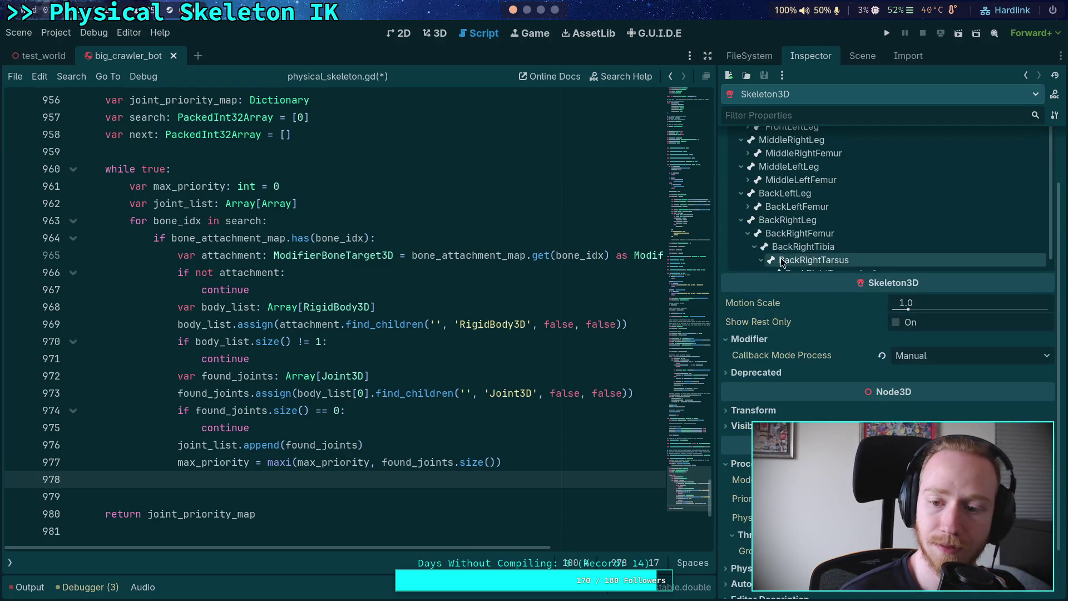
{"action": "left_click", "coordinate": [761, 189]}
{"action": "left_click", "coordinate": [750, 187]}
{"action": "left_click", "coordinate": [747, 175]}
{"action": "scroll", "coordinate": [747, 223], "scroll_direction": "up", "scroll_amount": 3}
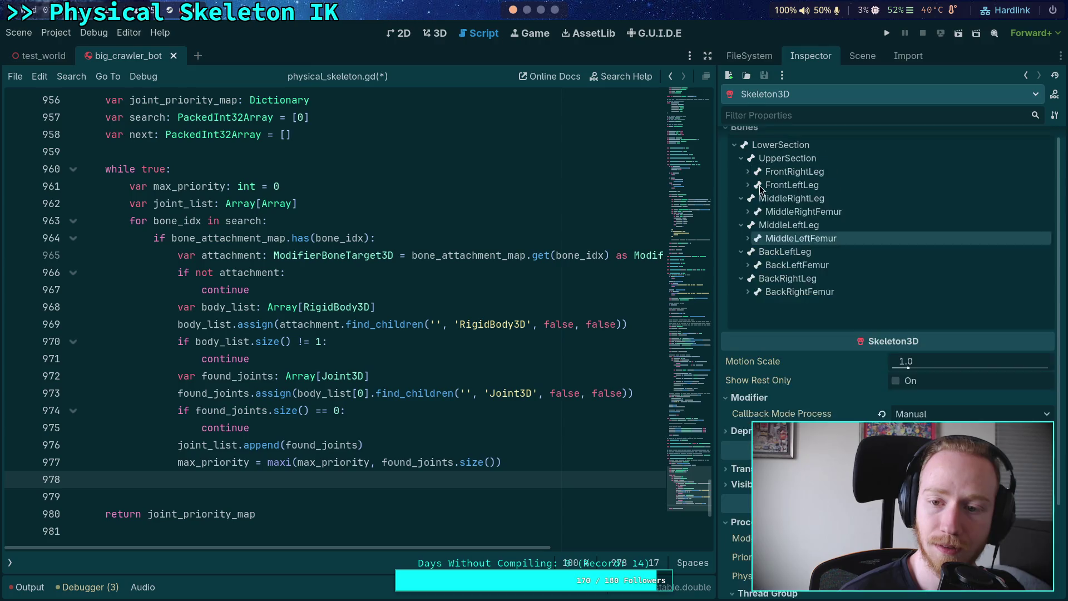
{"action": "left_click", "coordinate": [741, 288]}
- Collapse the BackLeftLeg and MiddleLeftLeg chains from tarsus up through tibia, femur and leg
{"action": "left_click", "coordinate": [748, 274]}
{"action": "left_click", "coordinate": [761, 301]}
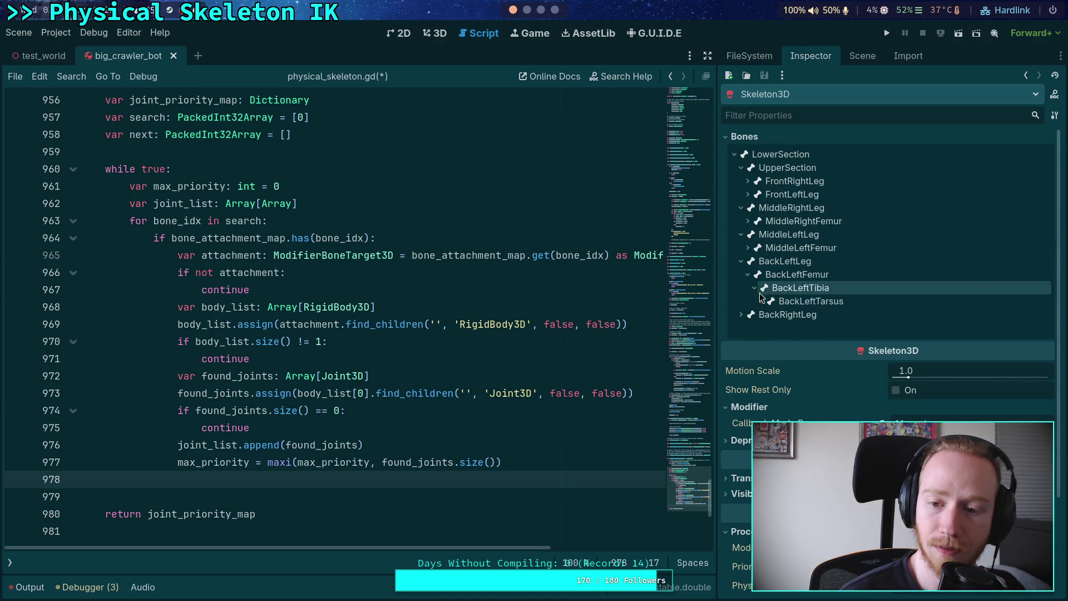
{"action": "left_click", "coordinate": [754, 288]}
{"action": "left_click", "coordinate": [748, 274]}
{"action": "left_click", "coordinate": [742, 261]}
{"action": "left_click", "coordinate": [748, 248]}
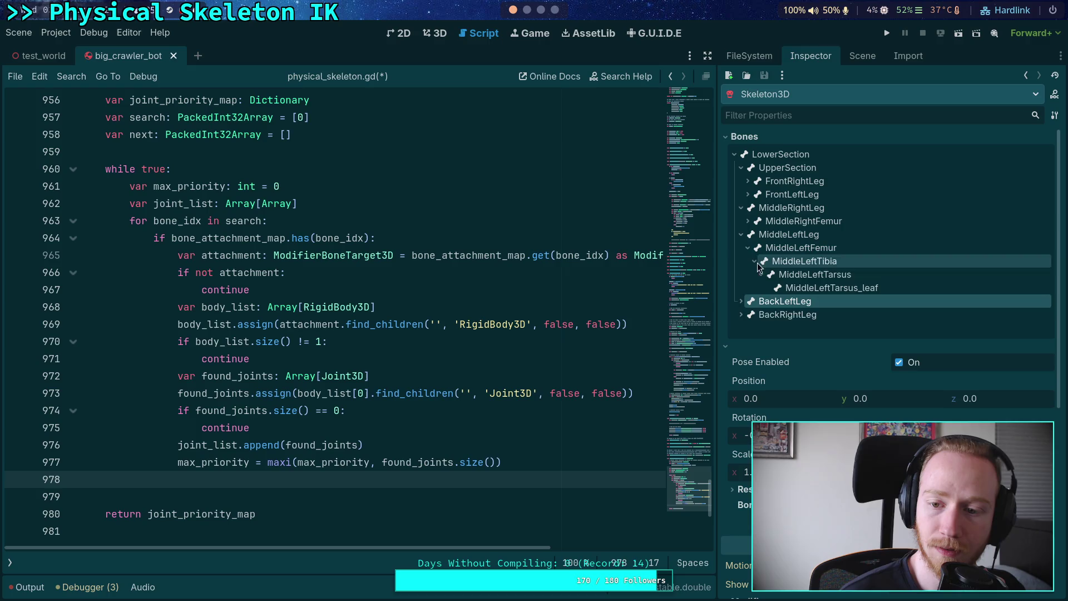
{"action": "left_click", "coordinate": [761, 274]}
{"action": "left_click", "coordinate": [755, 260]}
{"action": "left_click", "coordinate": [748, 247]}
{"action": "left_click", "coordinate": [741, 234]}
- Collapse the MiddleLeftLeg and MiddleRightLeg branches down to their leg bones
{"action": "left_click", "coordinate": [741, 234]}
{"action": "left_click", "coordinate": [741, 235]}
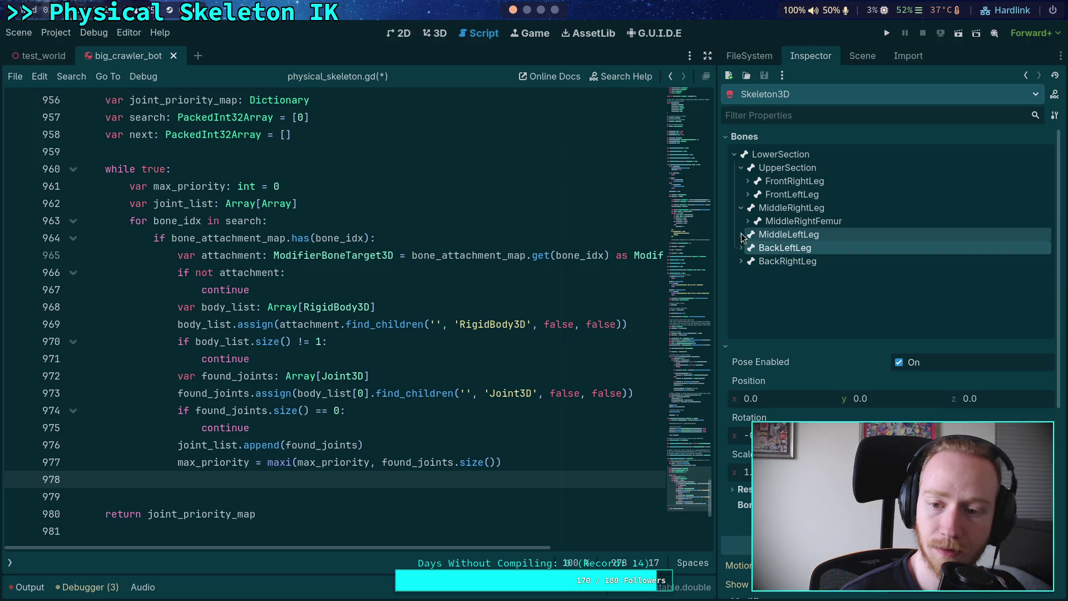
{"action": "left_click", "coordinate": [748, 221]}
{"action": "left_click", "coordinate": [761, 248]}
{"action": "left_click", "coordinate": [754, 234]}
{"action": "left_click", "coordinate": [748, 221]}
{"action": "left_click", "coordinate": [741, 208]}
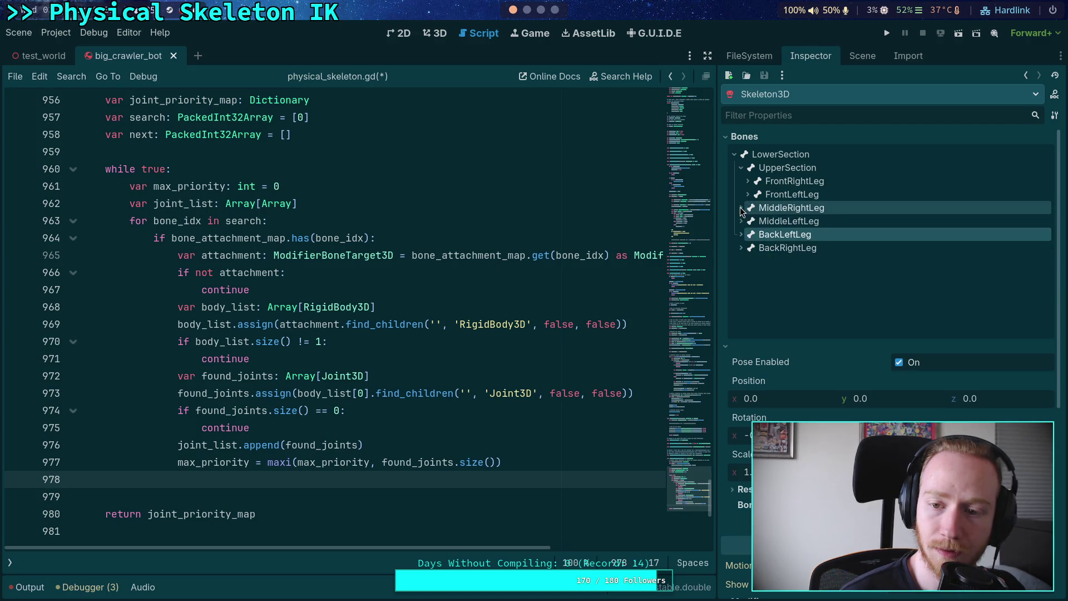
- Expand and re-collapse the FrontLeftLeg and FrontRightLeg bone chains
{"action": "left_click", "coordinate": [748, 194]}
{"action": "left_click", "coordinate": [768, 234]}
{"action": "left_click", "coordinate": [761, 221]}
{"action": "left_click", "coordinate": [755, 207]}
{"action": "left_click", "coordinate": [748, 194]}
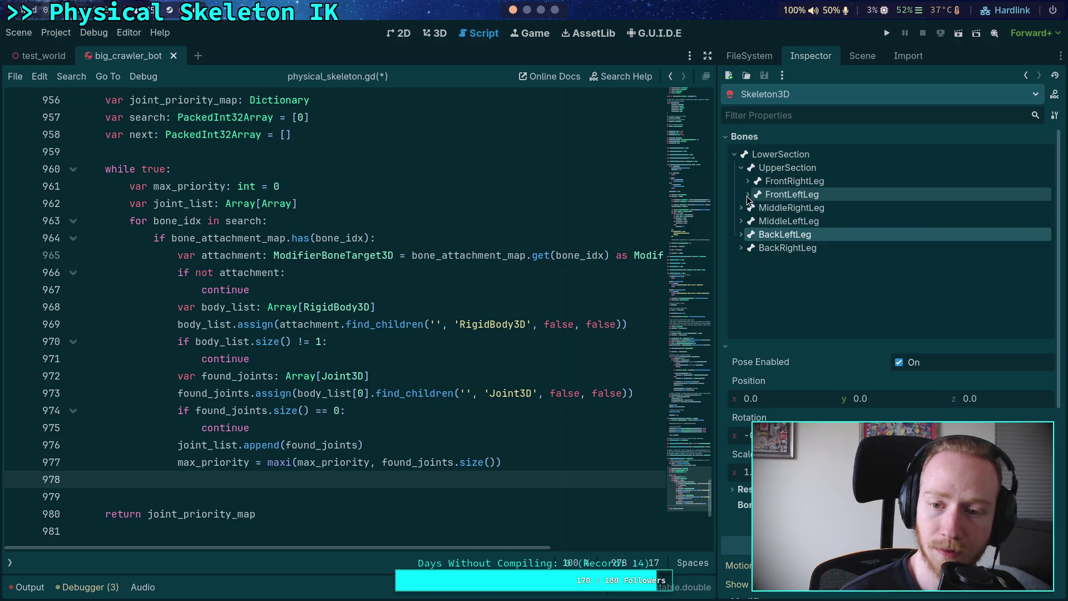
{"action": "left_click", "coordinate": [747, 181]}
{"action": "left_click", "coordinate": [768, 221]}
{"action": "left_click", "coordinate": [762, 208]}
- Collapse the tree to LowerSection, then expand it to list its five child bones
{"action": "left_click", "coordinate": [754, 194]}
{"action": "left_click", "coordinate": [748, 181]}
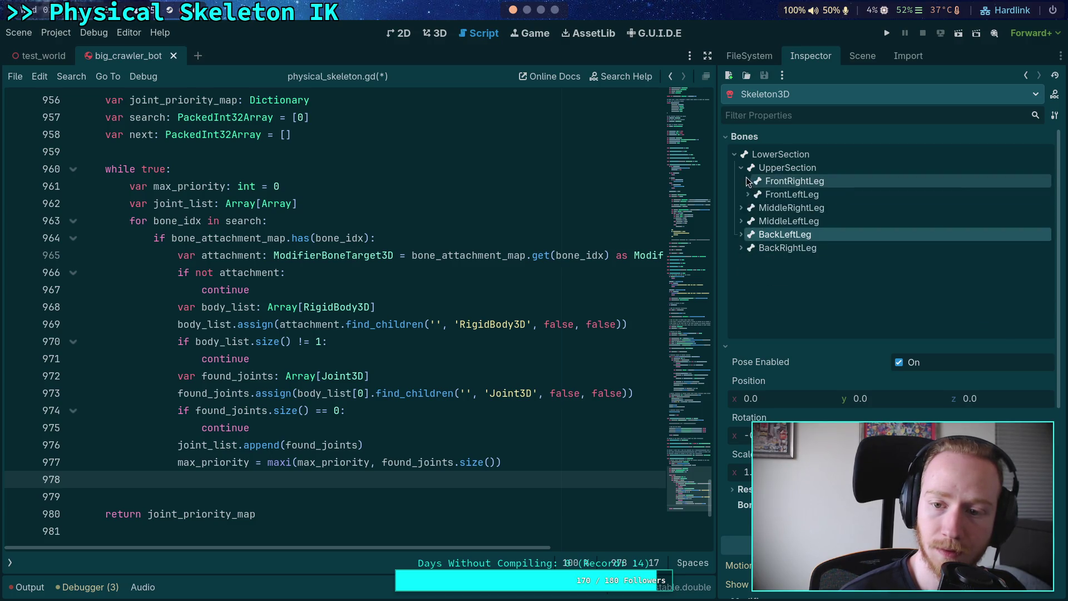
{"action": "left_click", "coordinate": [741, 167]}
{"action": "left_click", "coordinate": [734, 154]}
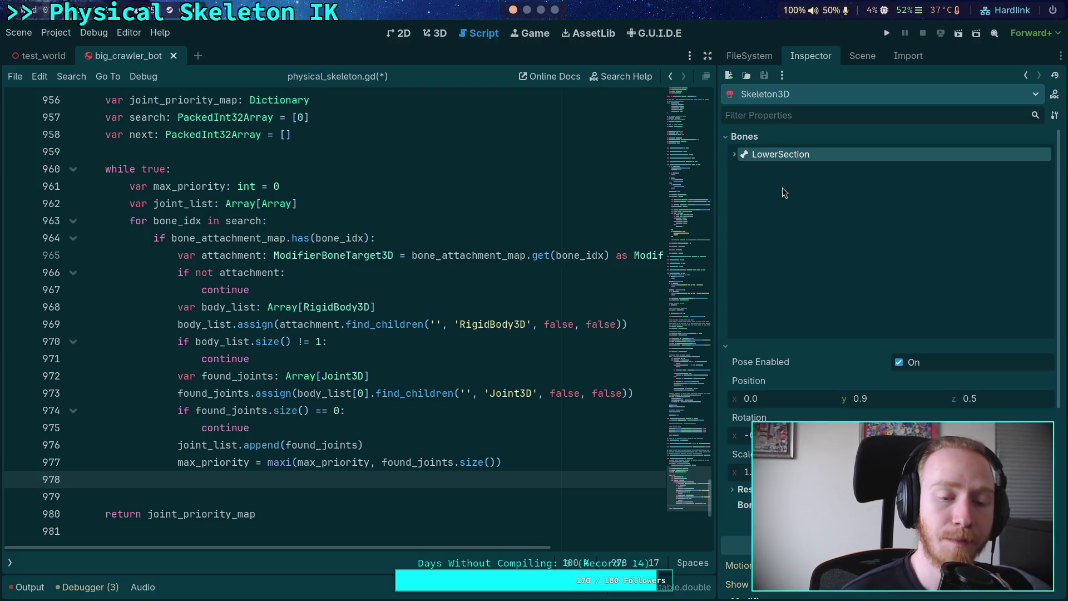
{"action": "left_click", "coordinate": [736, 154]}
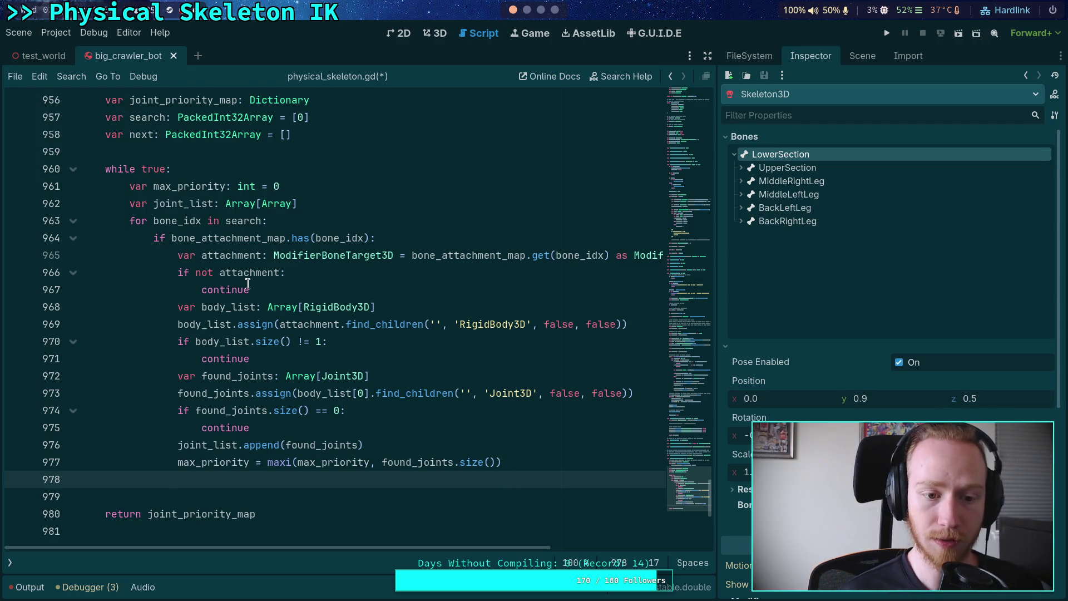
- Replace 'continue' on line 967 with next.append(bone_idx)
{"action": "left_click_drag", "start_coordinate": [249, 289], "coordinate": [199, 292]}
{"action": "mouse_move", "coordinate": [405, 332]}
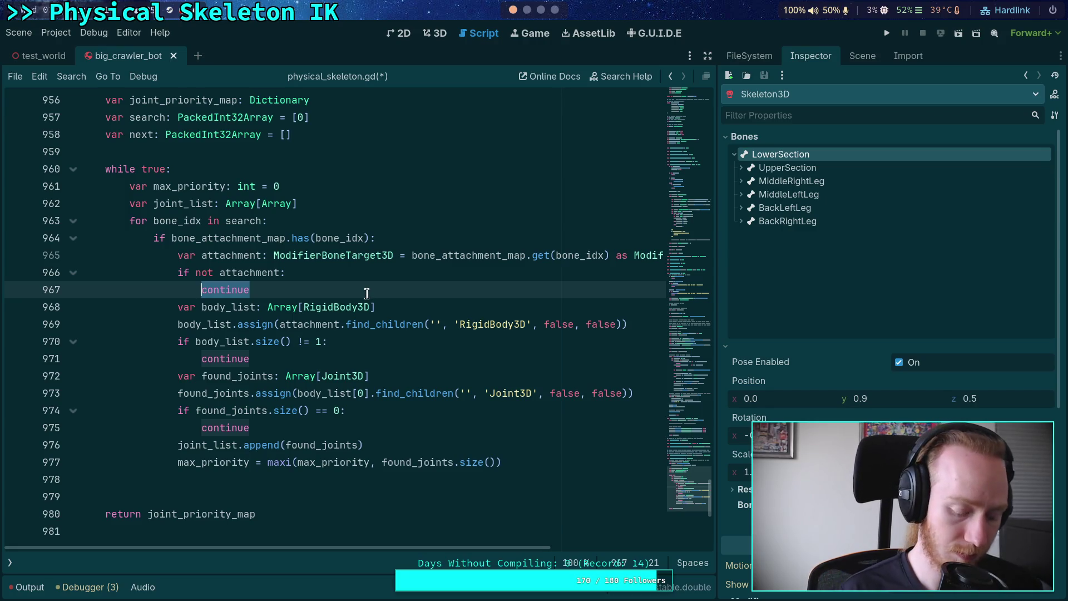
{"action": "key", "text": "BackSpace"}
{"action": "type", "text": "nex"}
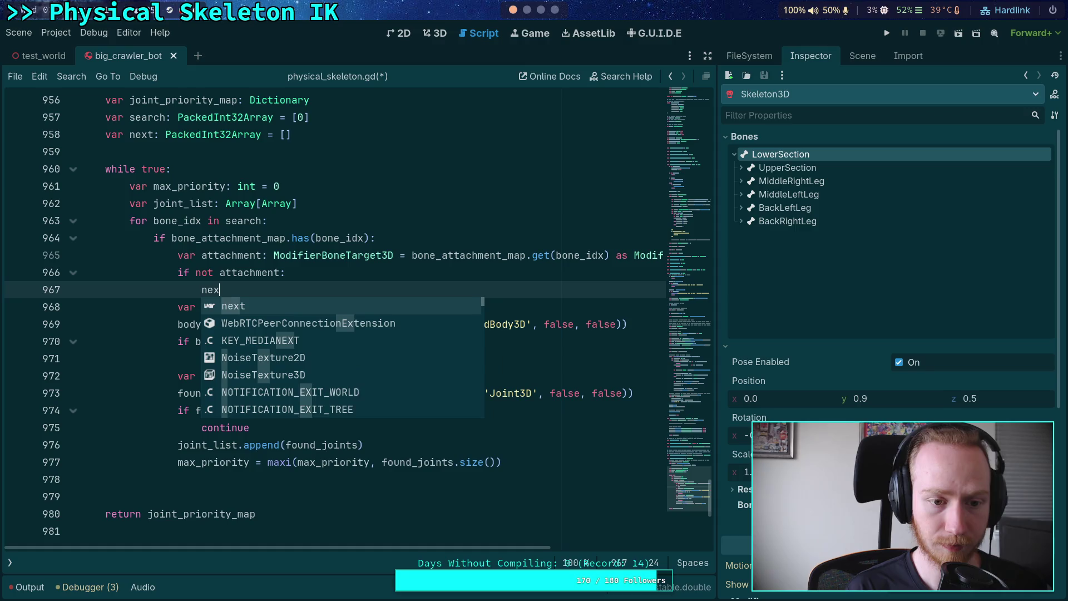
{"action": "type", "text": "t.append"}
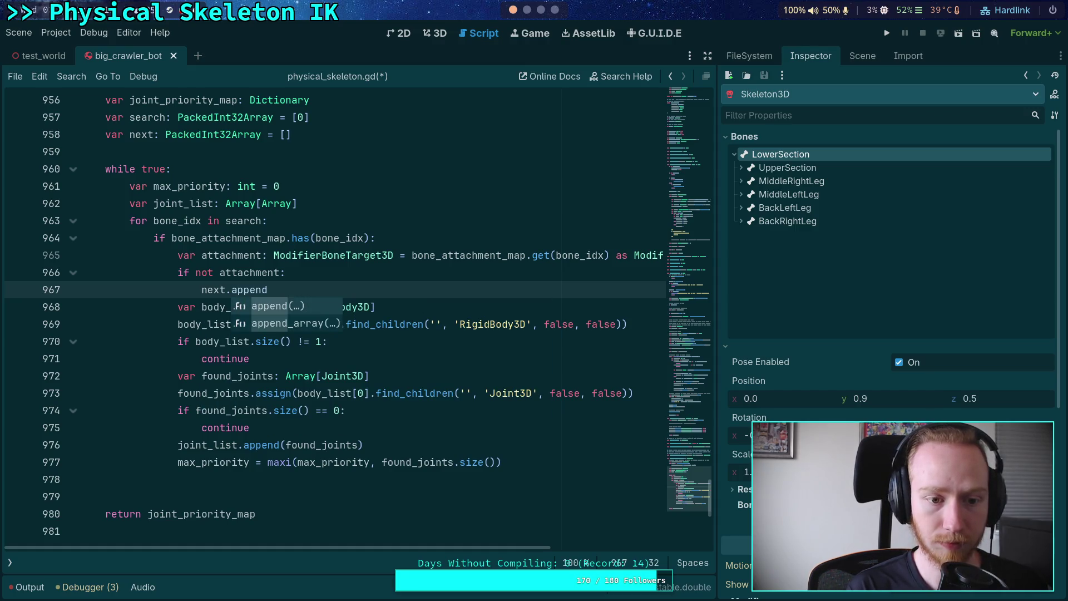
{"action": "type", "text": "(bone_i"}
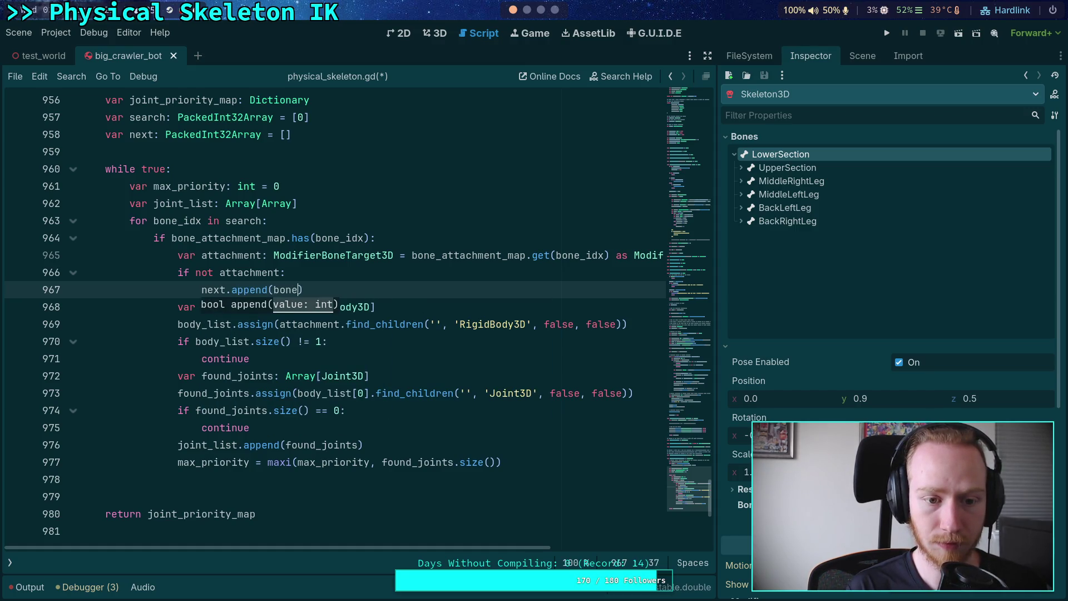
{"action": "type", "text": "dx)"}
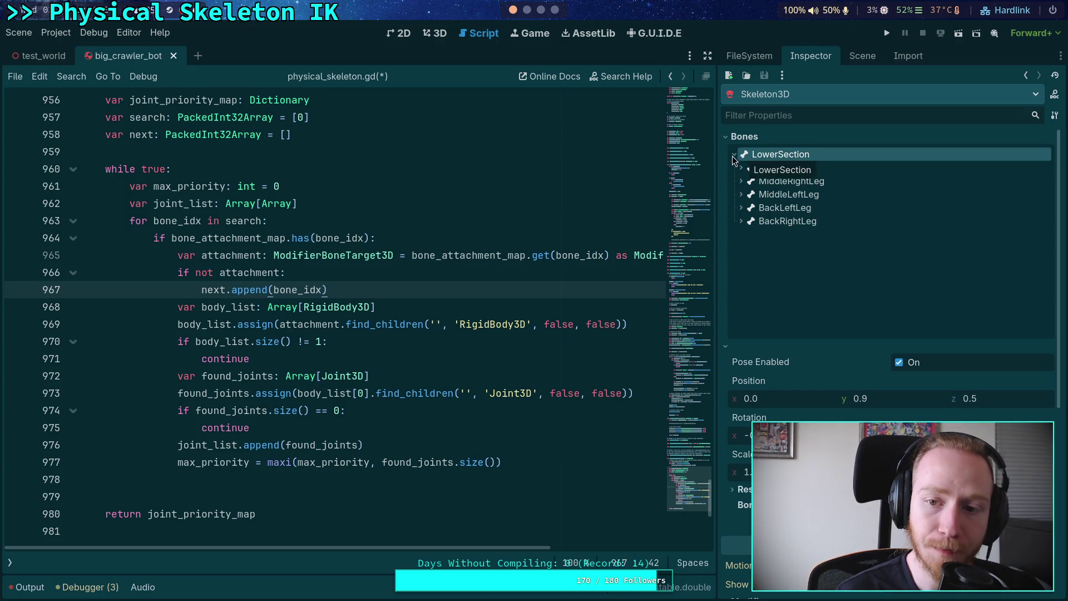
- Toggle LowerSection's bones and review the next declaration on line 958, leaving the code unchanged
{"action": "left_click", "coordinate": [734, 155]}
{"action": "left_click", "coordinate": [736, 154]}
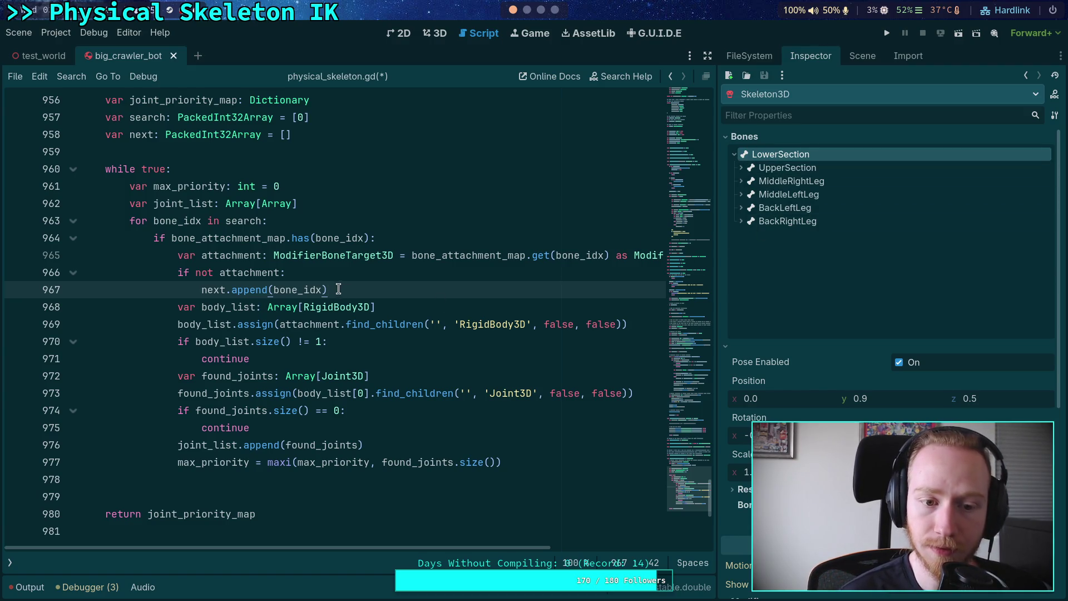
{"action": "left_click", "coordinate": [291, 279]}
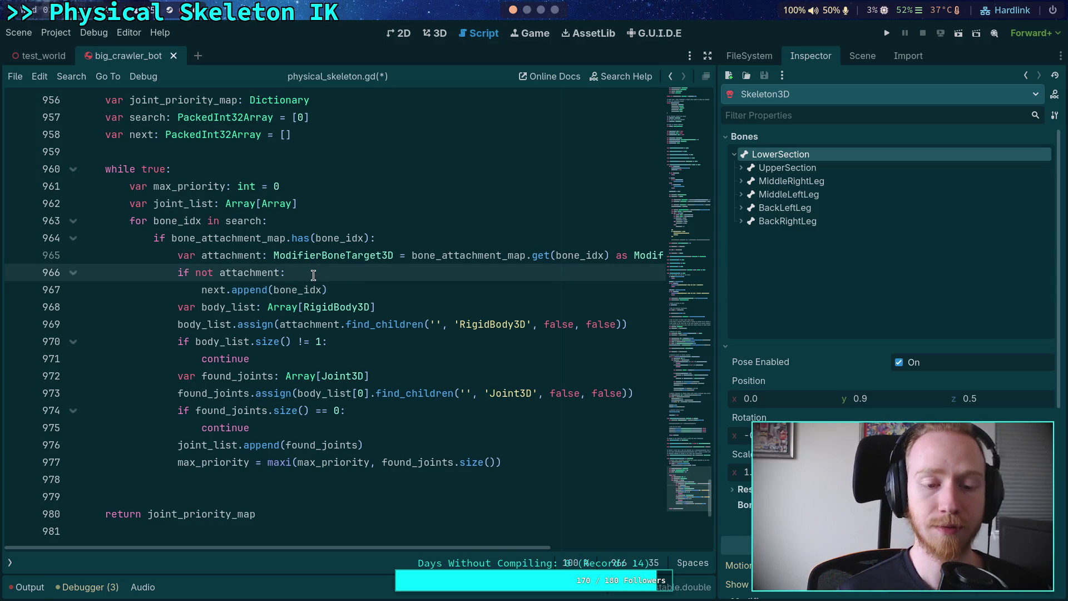
{"action": "double_click", "coordinate": [214, 290]}
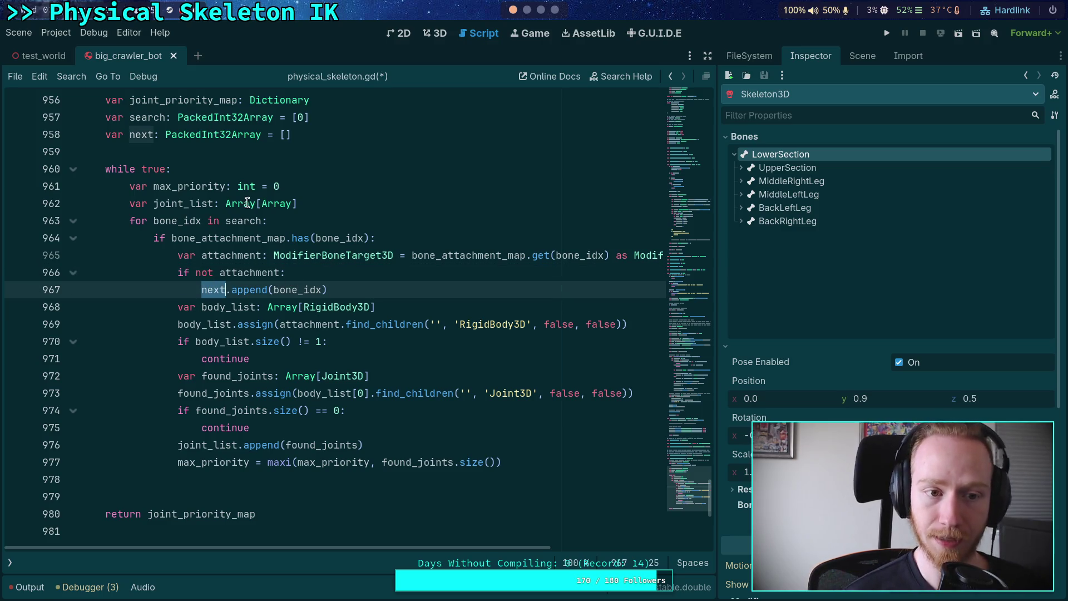
{"action": "left_click", "coordinate": [333, 136]}
{"action": "key", "text": "Return"}
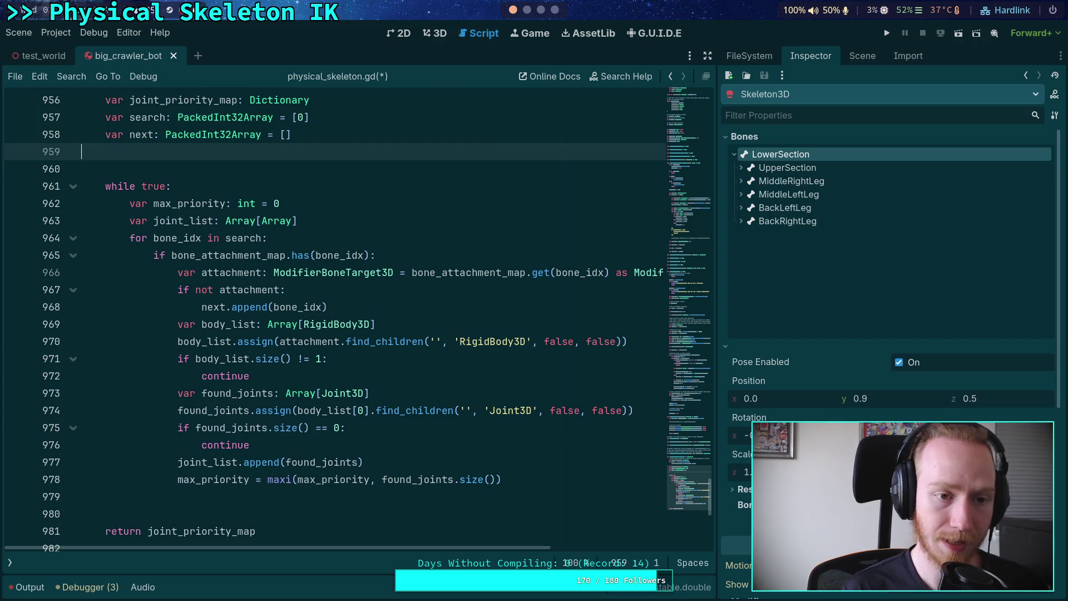
{"action": "key", "text": "BackSpace"}
- Rename next to expand on lines 958 and 967, fixing the 'expond' typo
{"action": "double_click", "coordinate": [141, 135]}
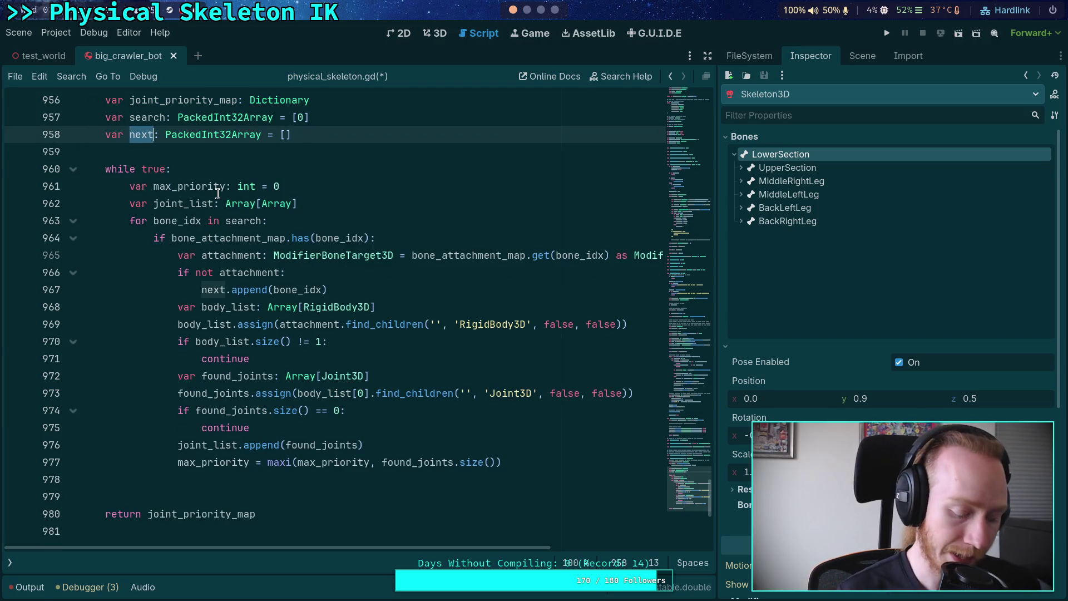
{"action": "type", "text": "expand"}
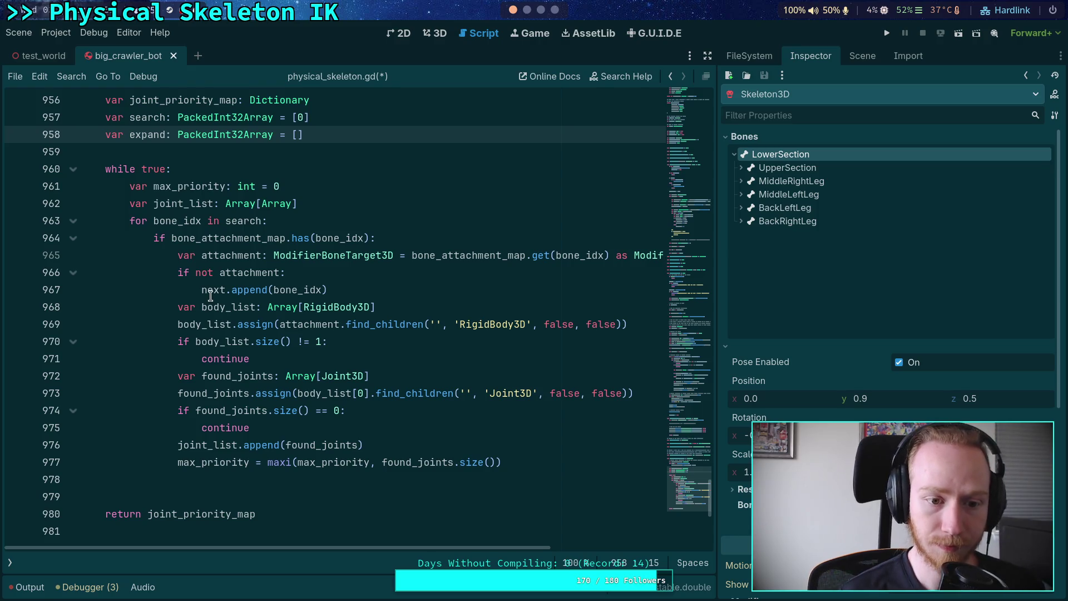
{"action": "double_click", "coordinate": [210, 293]}
{"action": "type", "text": "expand"}
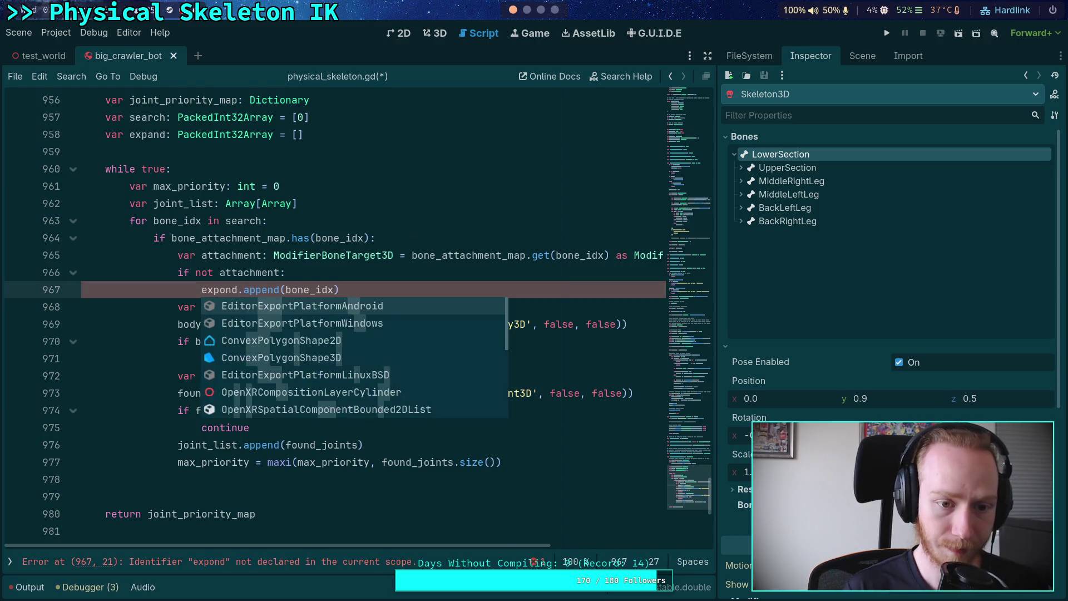
{"action": "key", "text": "BackSpace"}
{"action": "key", "text": "BackSpace"}
{"action": "key", "text": "BackSpace"}
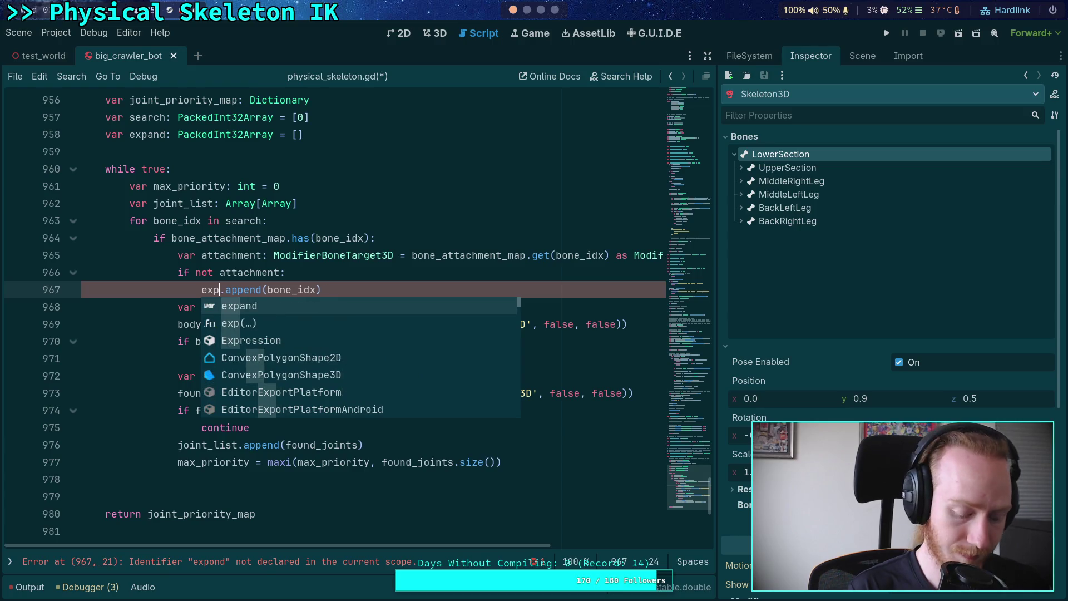
{"action": "type", "text": "and"}
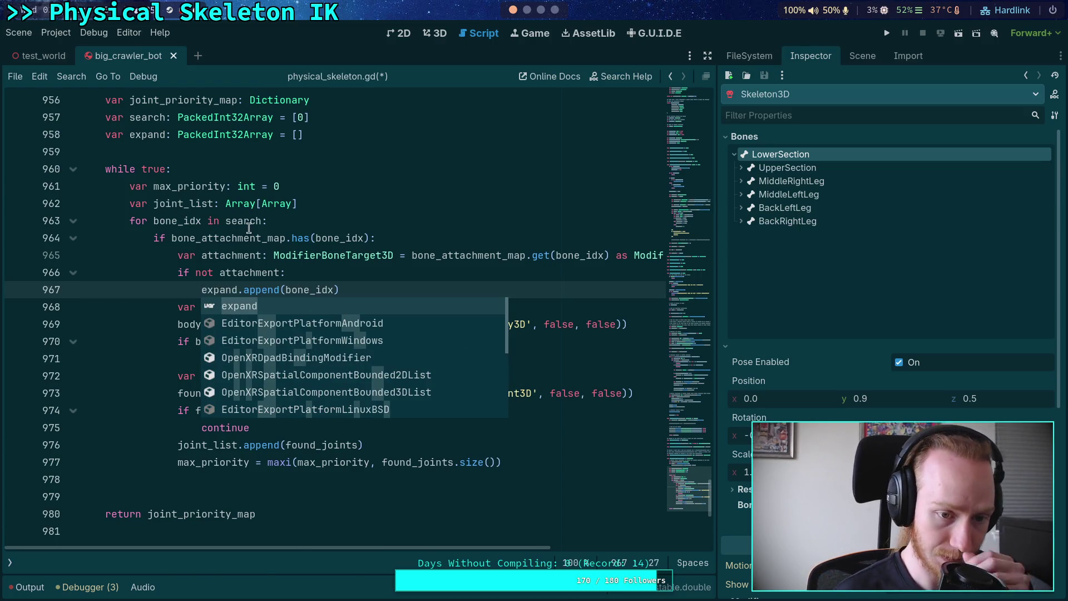
{"action": "left_click", "coordinate": [249, 221]}
- Add expand.append(bone_idx) inside the body_list check and restore continue below line 967
{"action": "left_click", "coordinate": [405, 341]}
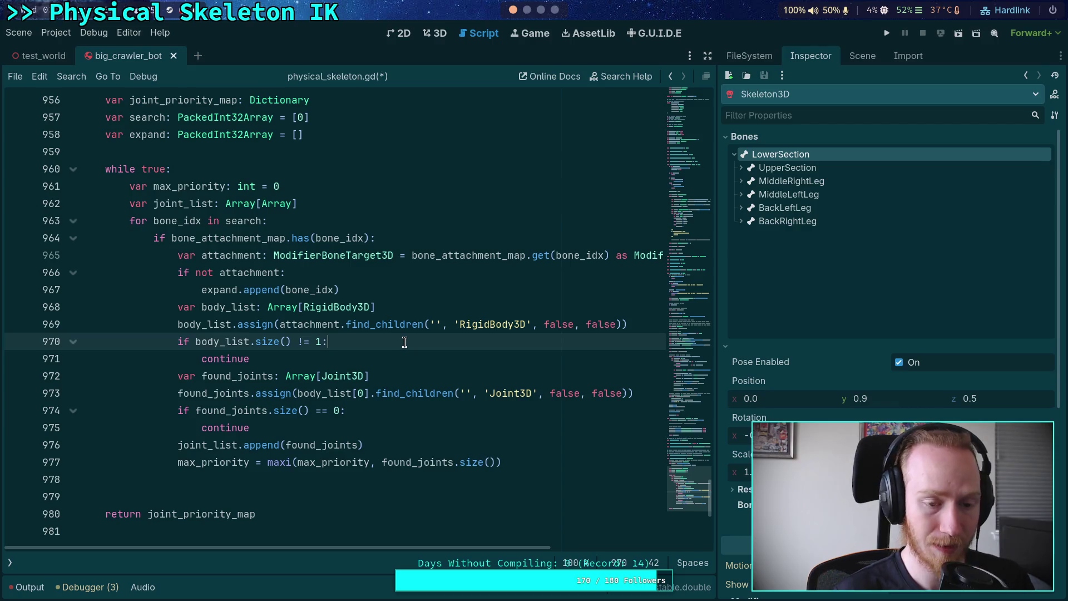
{"action": "key", "text": "Return"}
{"action": "type", "text": "ex"}
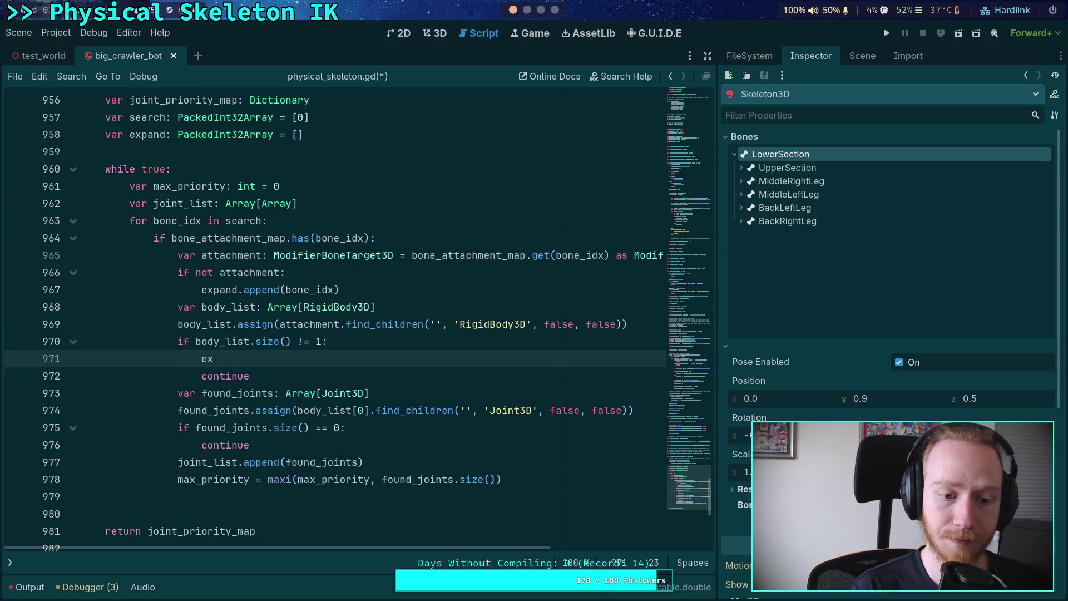
{"action": "type", "text": "pand.append"}
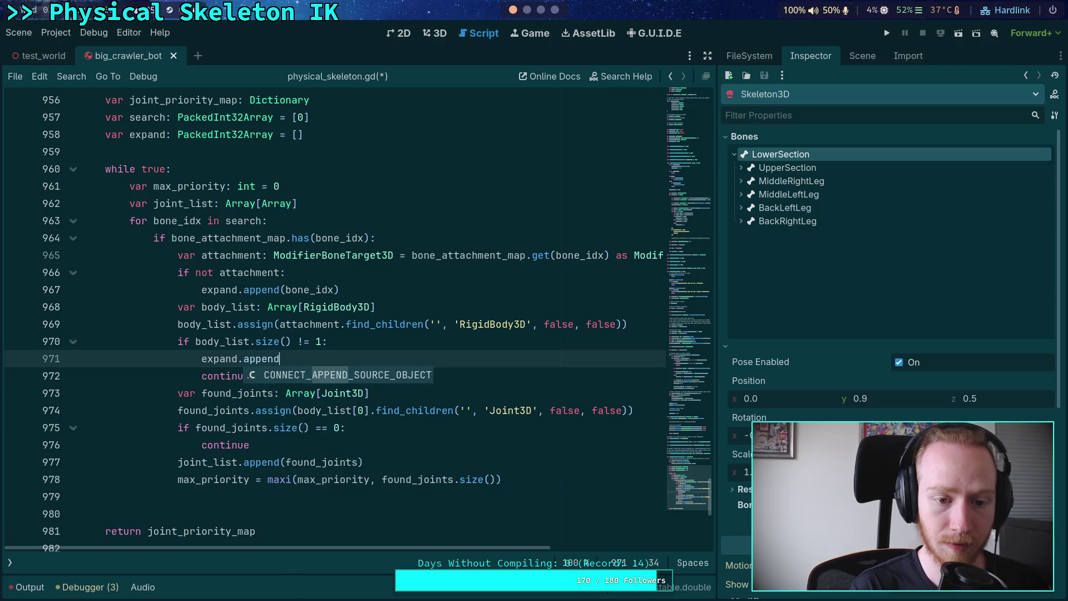
{"action": "type", "text": "(bone_idx)"}
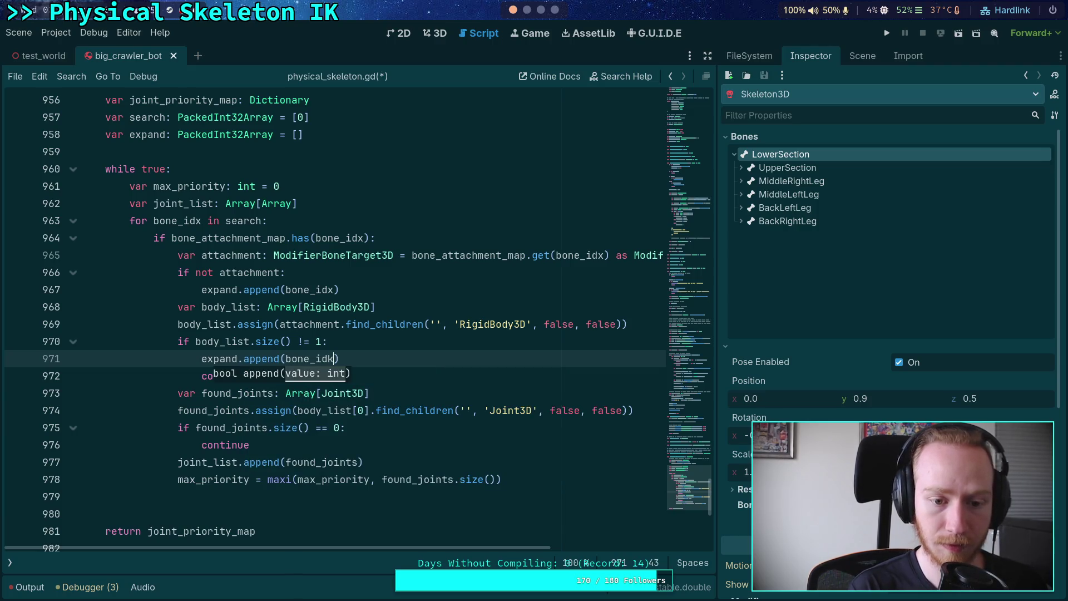
{"action": "left_click", "coordinate": [375, 290]}
{"action": "key", "text": "Return"}
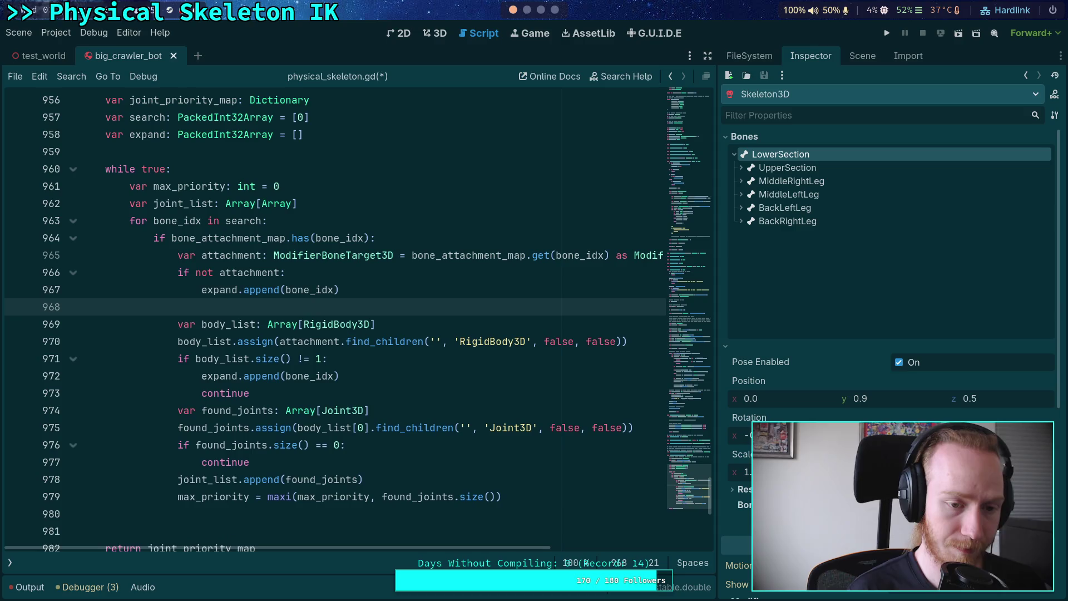
{"action": "type", "text": "continue"}
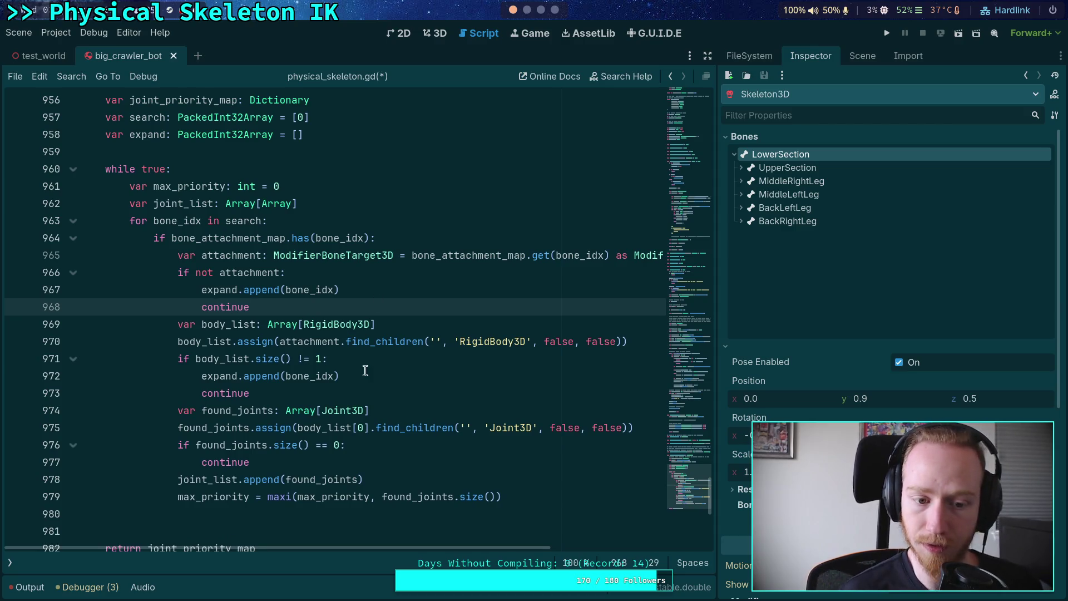
- Paste expand.append(bone_idx) into the found_joints size-check branch
{"action": "left_click", "coordinate": [365, 371]}
{"action": "key", "text": "Down"}
{"action": "key", "text": "Down"}
{"action": "key", "text": "Down"}
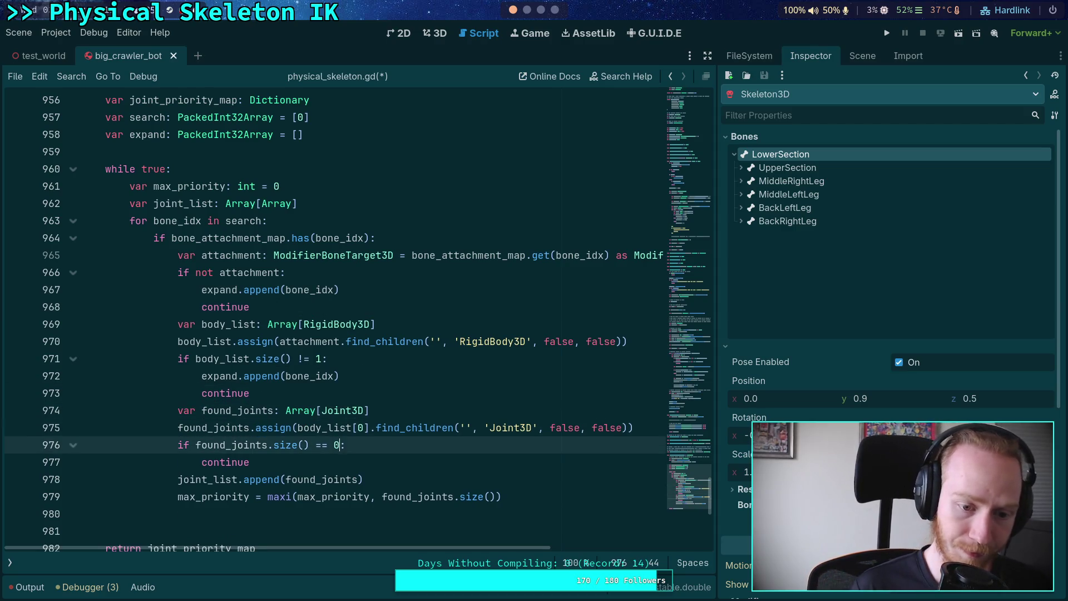
{"action": "key", "text": "Down"}
{"action": "type", "text": "expand.append(bone_idx)"}
{"action": "key", "text": "ctrl+z"}
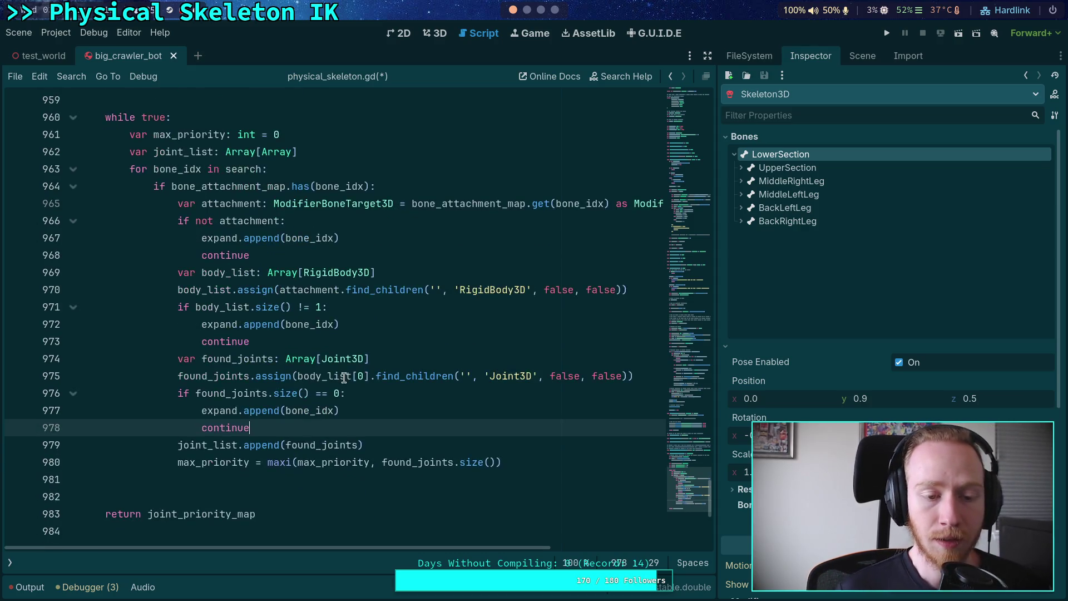
{"action": "key", "text": "ctrl+shift+z"}
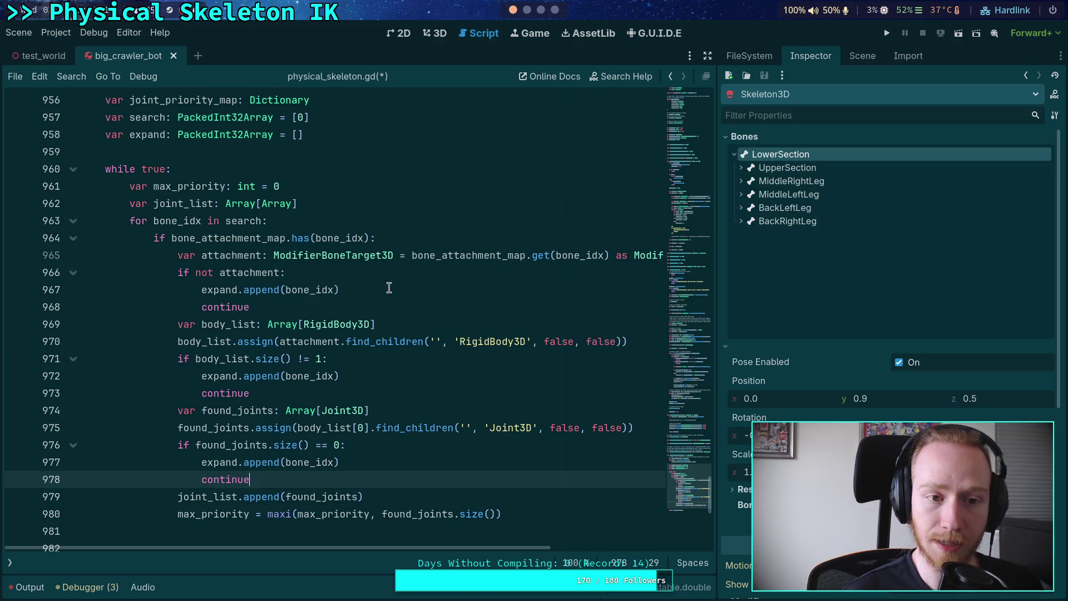
{"action": "left_click", "coordinate": [308, 134]}
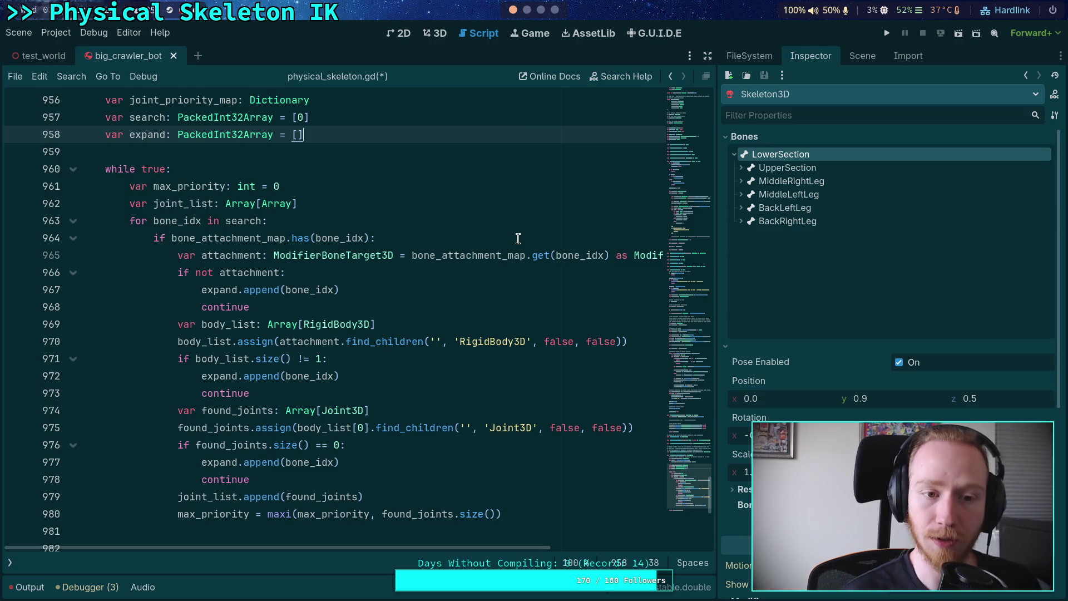
- Declare var next: PackedInt32Array = [] below the expand declaration
{"action": "key", "text": "Return"}
{"action": "type", "text": "var next: Pac"}
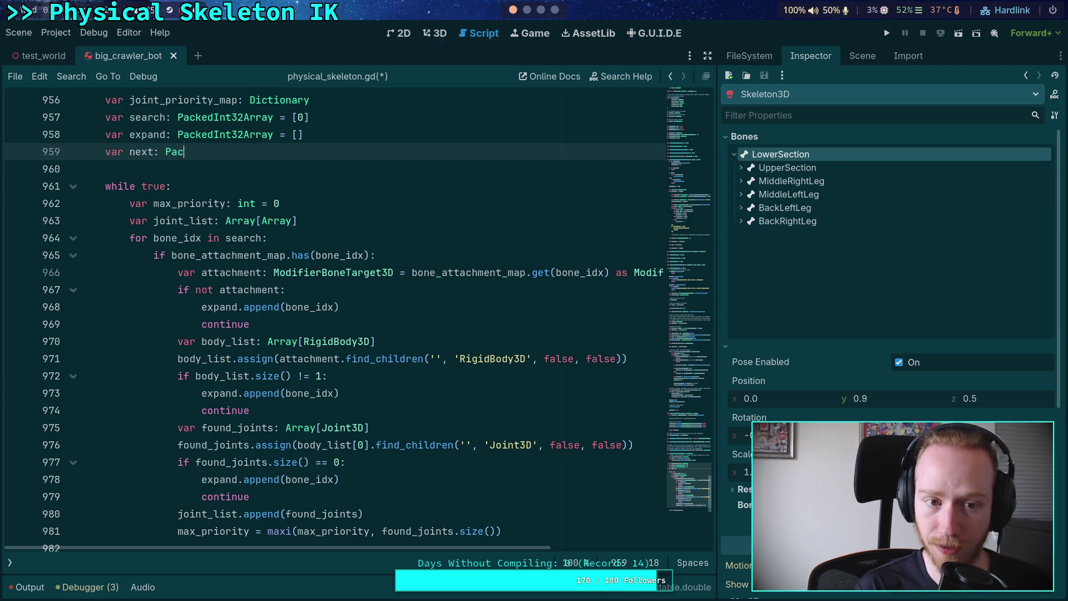
{"action": "type", "text": "kedInt32A"}
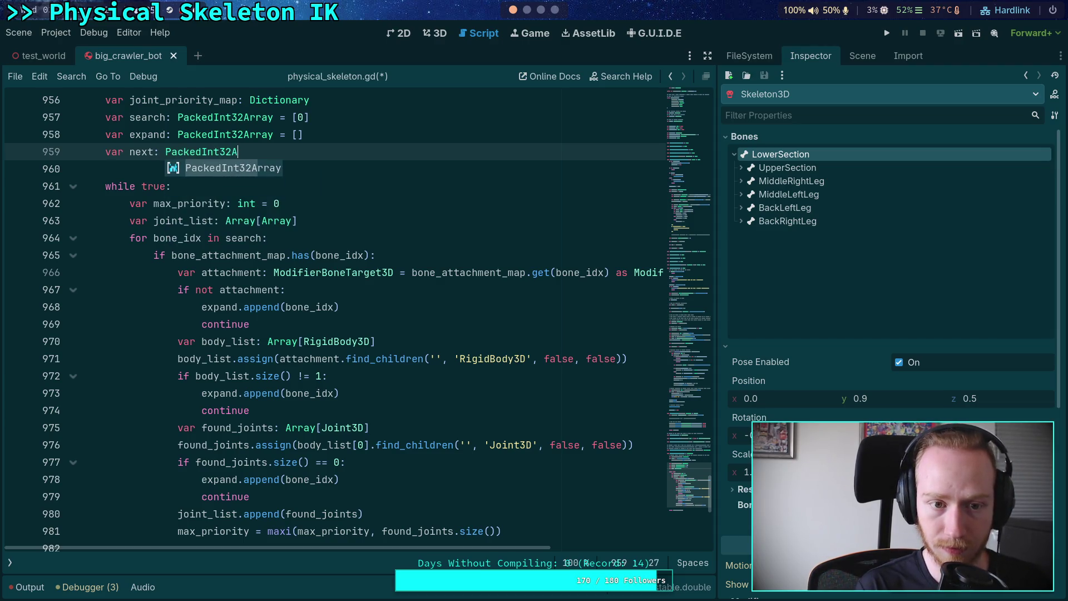
{"action": "key", "text": "Return"}
{"action": "type", "text": "= []"}
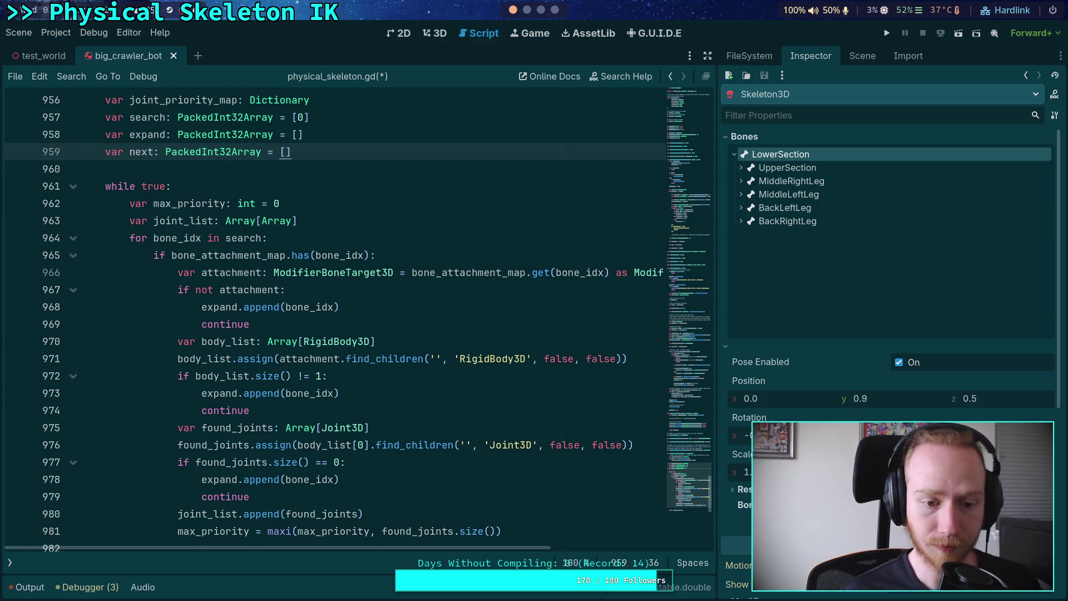
- Add next.append(bone_idx) and continue after the max_priority update, plus a blank line
{"action": "scroll", "coordinate": [476, 350], "scroll_direction": "down", "scroll_amount": 1}
{"action": "left_click", "coordinate": [565, 490]}
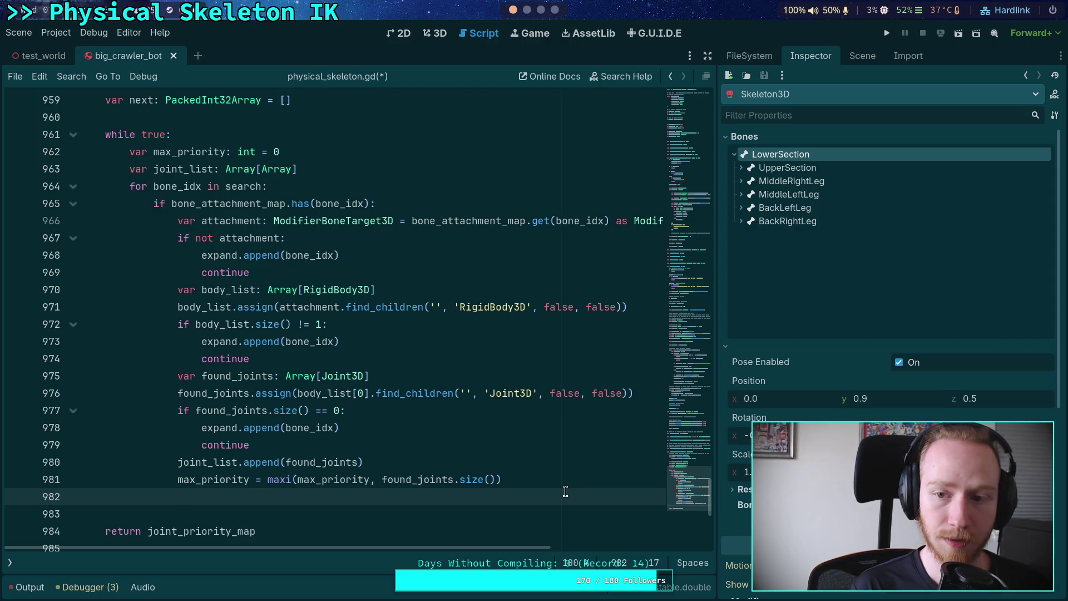
{"action": "type", "text": "next.ap"}
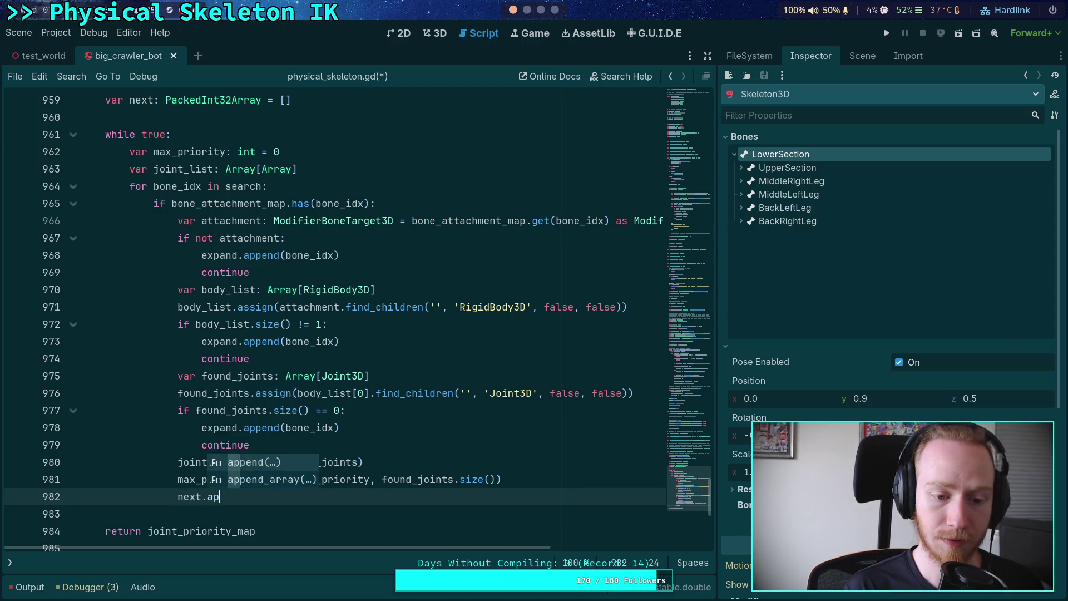
{"action": "type", "text": "pend(bone_idx)"}
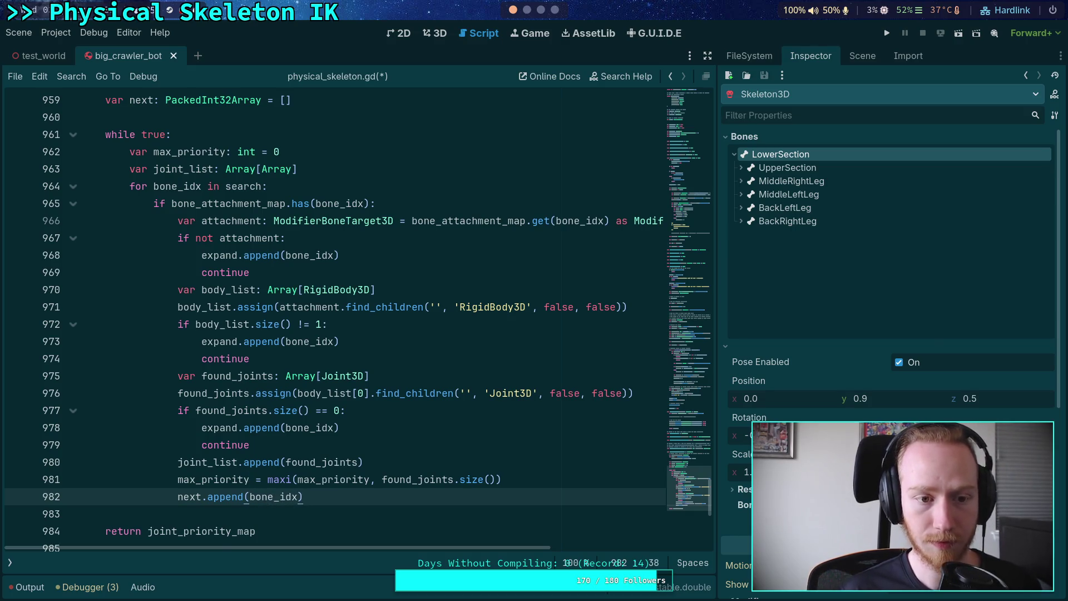
{"action": "key", "text": "Return"}
{"action": "type", "text": "ontinue"}
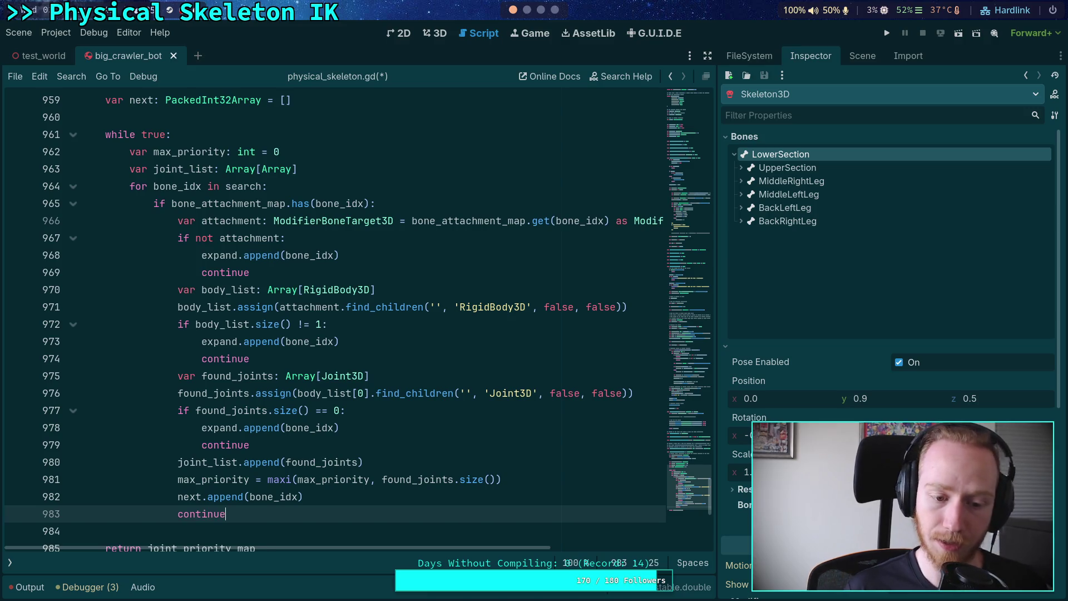
{"action": "key", "text": "Up"}
{"action": "key", "text": "Up"}
{"action": "key", "text": "Up"}
{"action": "key", "text": "End"}
{"action": "key", "text": "Return"}
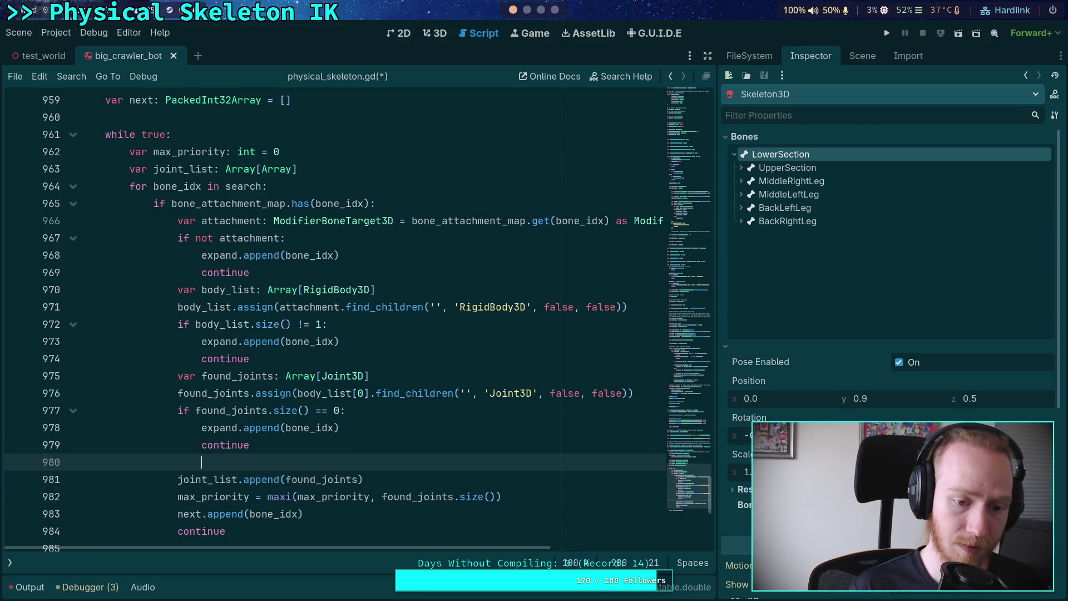
- Add expand.append(bone_idx) as the fallback line after the final continue
{"action": "scroll", "coordinate": [399, 467], "scroll_direction": "down", "scroll_amount": 1}
{"action": "left_click", "coordinate": [277, 479]}
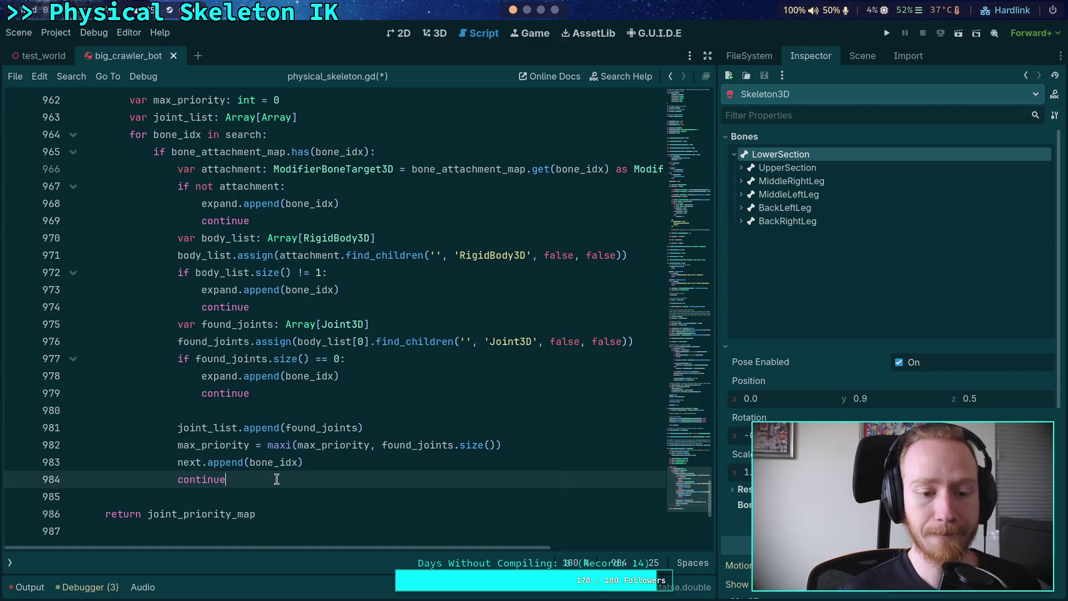
{"action": "key", "text": "Return"}
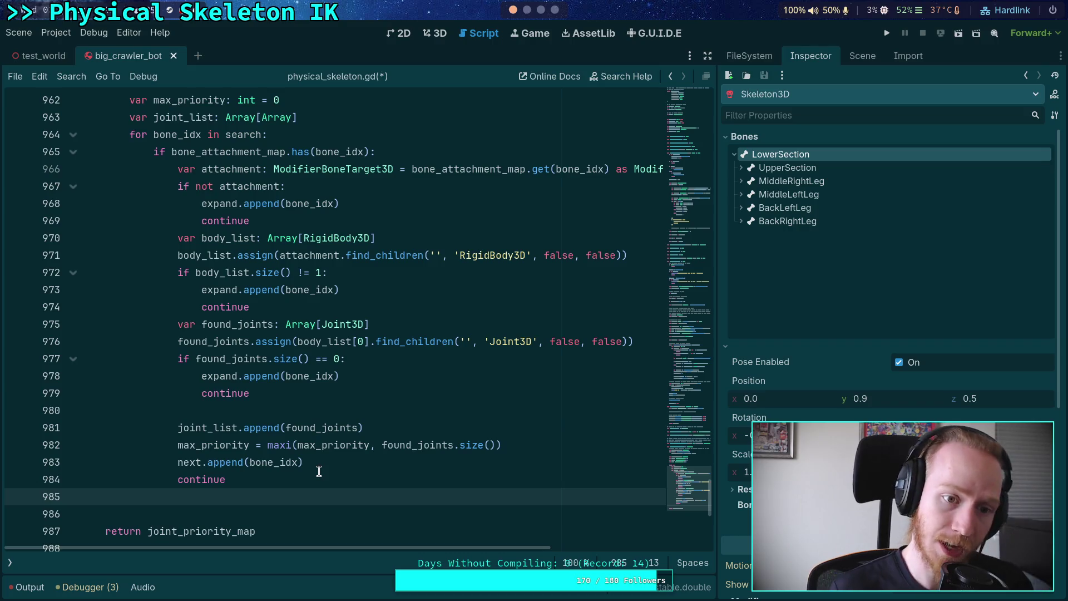
{"action": "type", "text": "expand"}
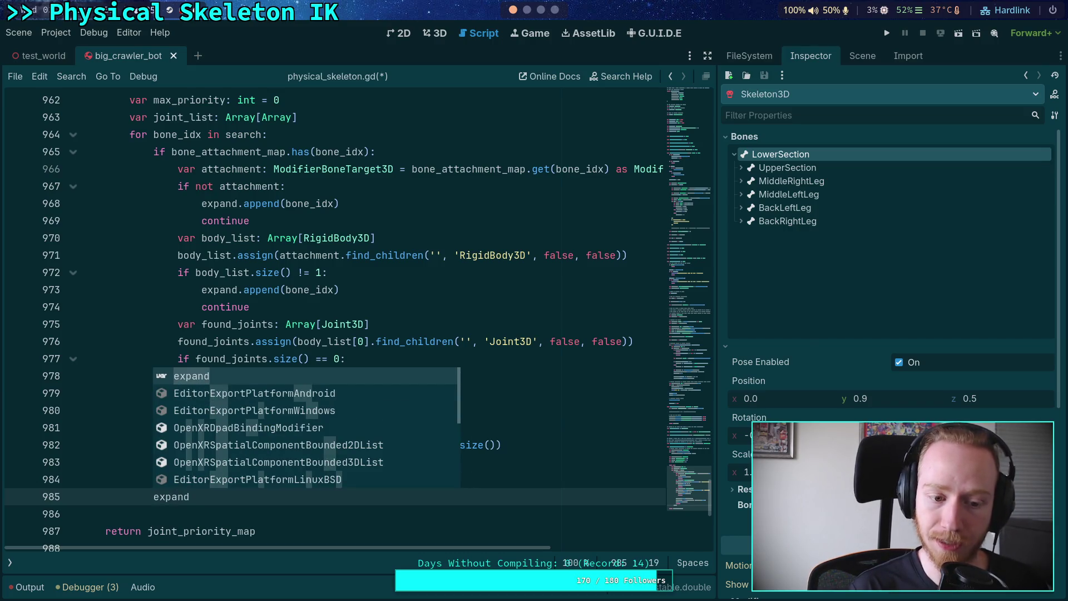
{"action": "type", "text": ".appen"}
{"action": "key", "text": "Return"}
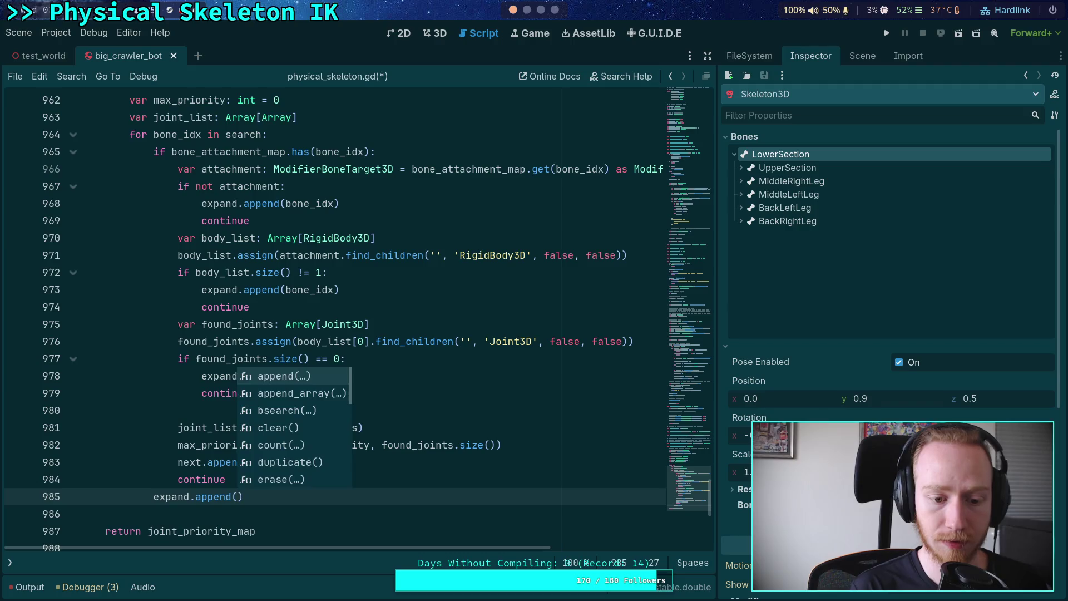
{"action": "type", "text": "bon"}
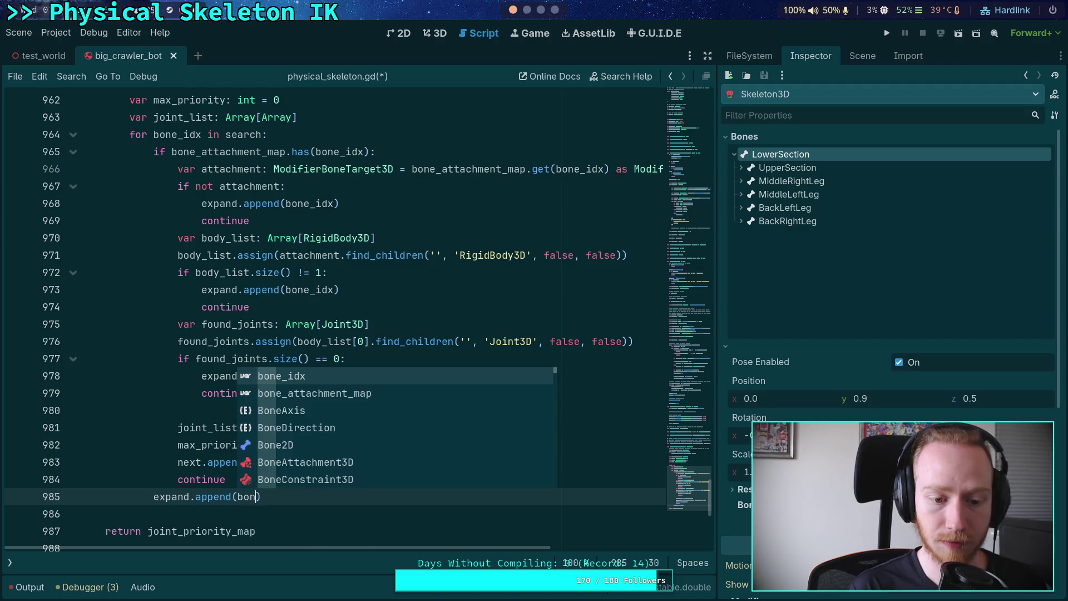
{"action": "key", "text": "Return"}
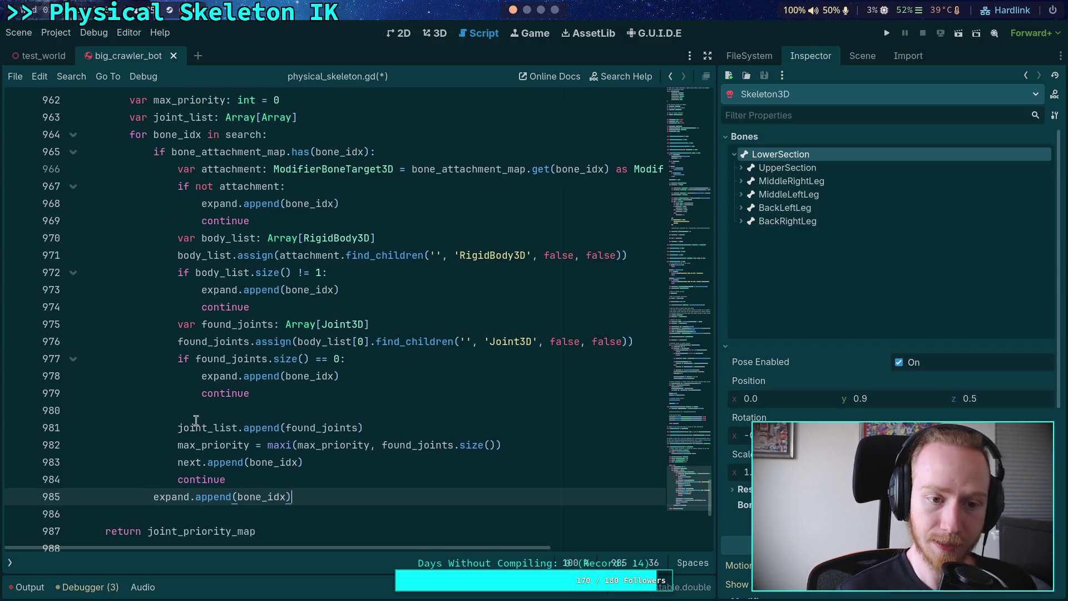
- Fold the bone_attachment_map check and the for loop over search, adding blank lines below
{"action": "left_click", "coordinate": [73, 152]}
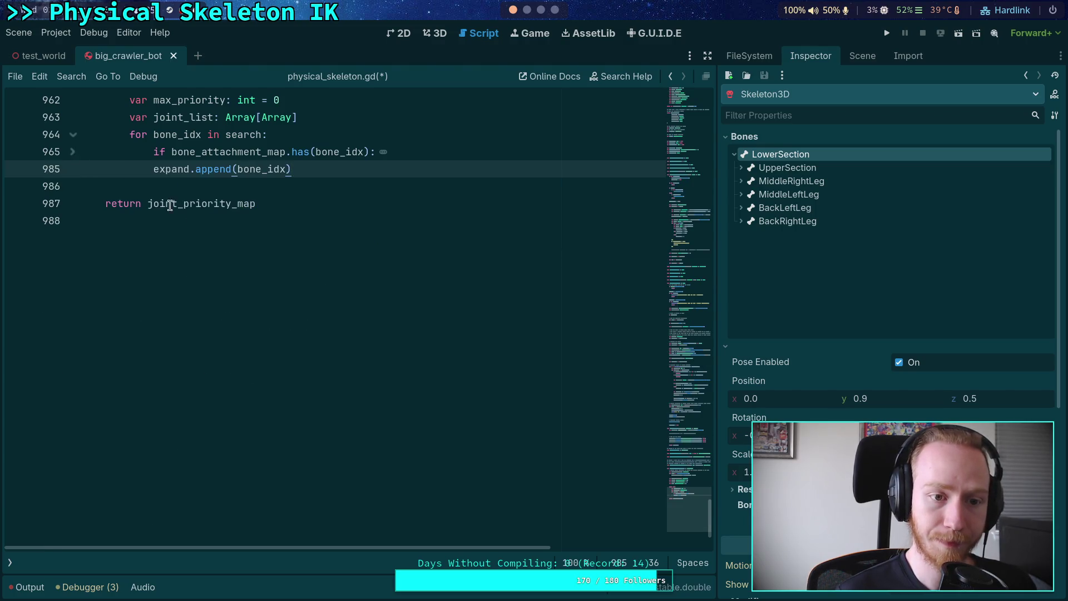
{"action": "scroll", "coordinate": [169, 205], "scroll_direction": "up", "scroll_amount": 2}
{"action": "left_click", "coordinate": [73, 238]}
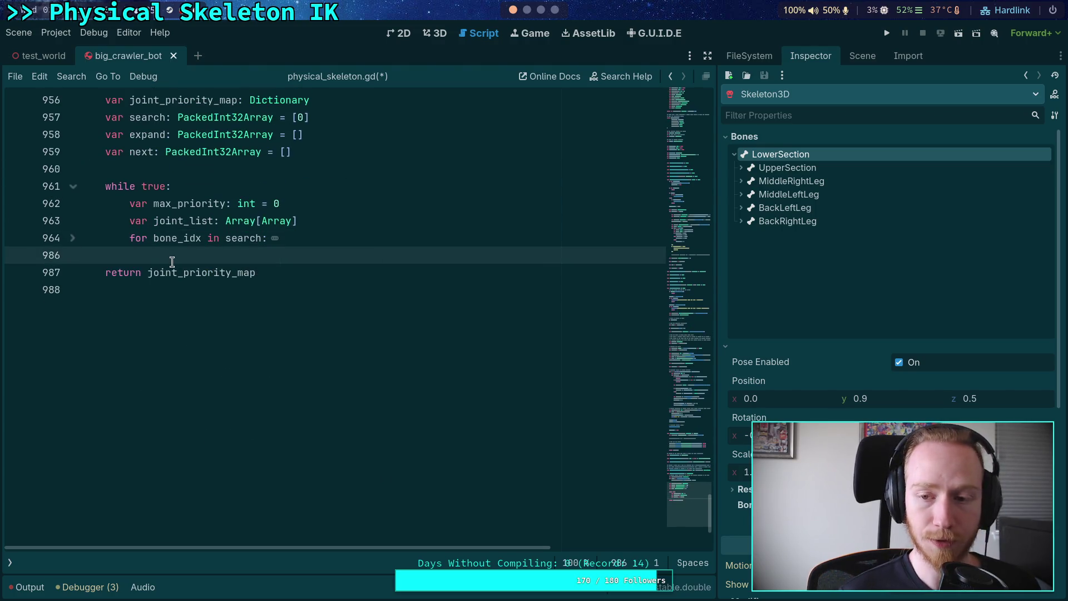
{"action": "key", "text": "Return"}
{"action": "key", "text": "Return"}
{"action": "key", "text": "Up"}
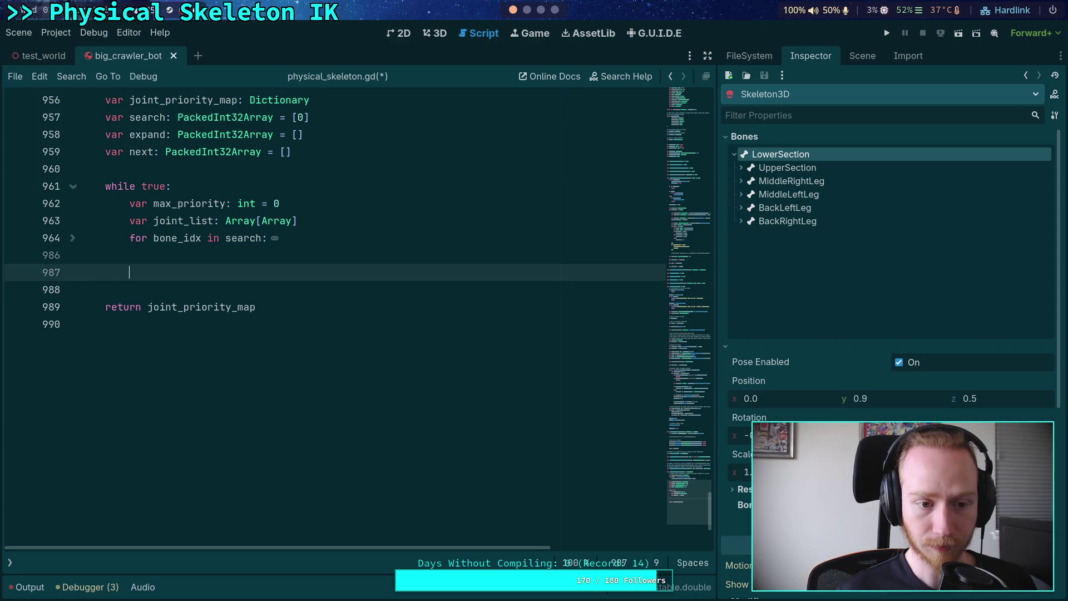
{"action": "scroll", "coordinate": [191, 294], "scroll_direction": "up", "scroll_amount": 2}
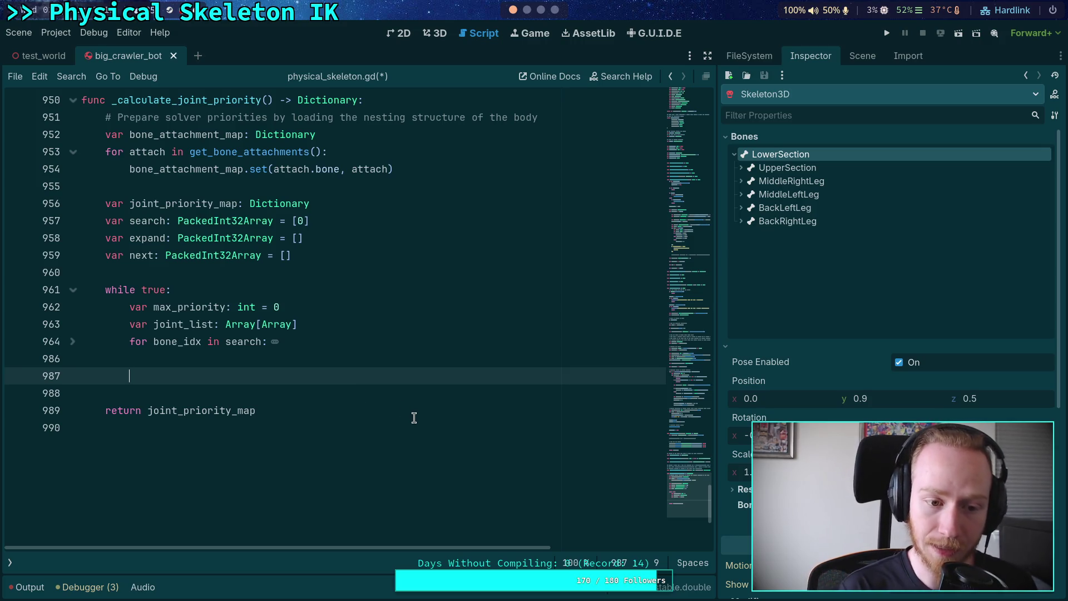
- Write the condition if expand.size() > 0: below the folded loop
{"action": "type", "text": "if expand."}
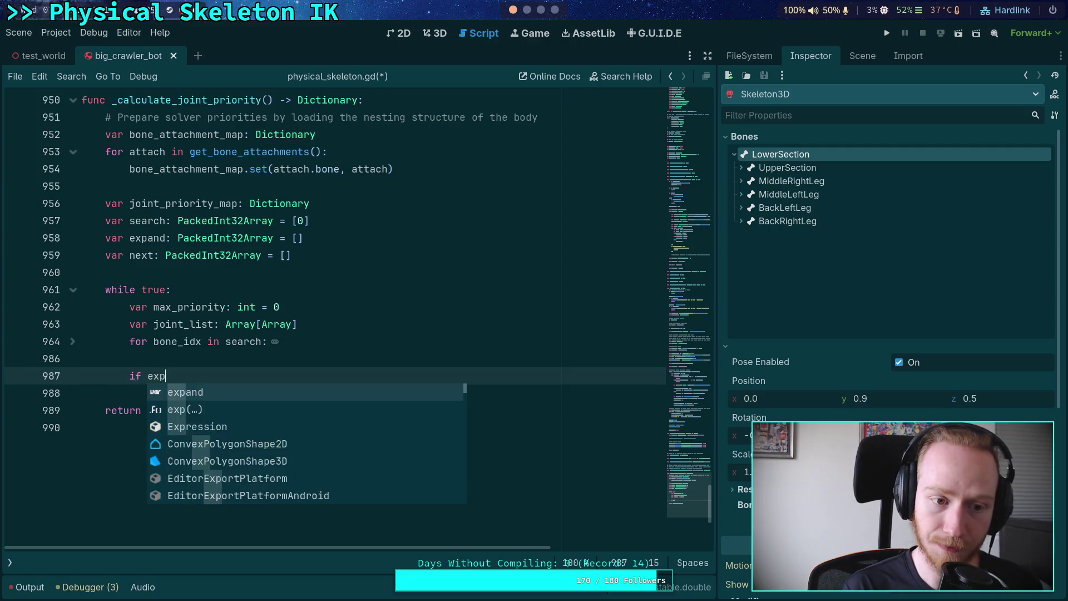
{"action": "type", "text": "size"}
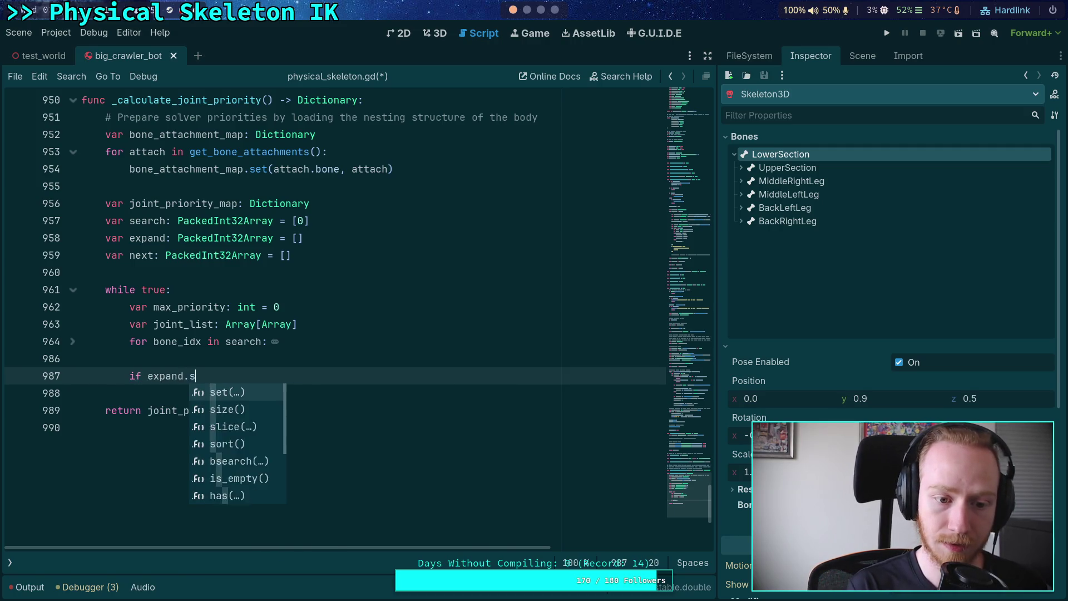
{"action": "key", "text": "Return"}
{"action": "type", "text": "<"}
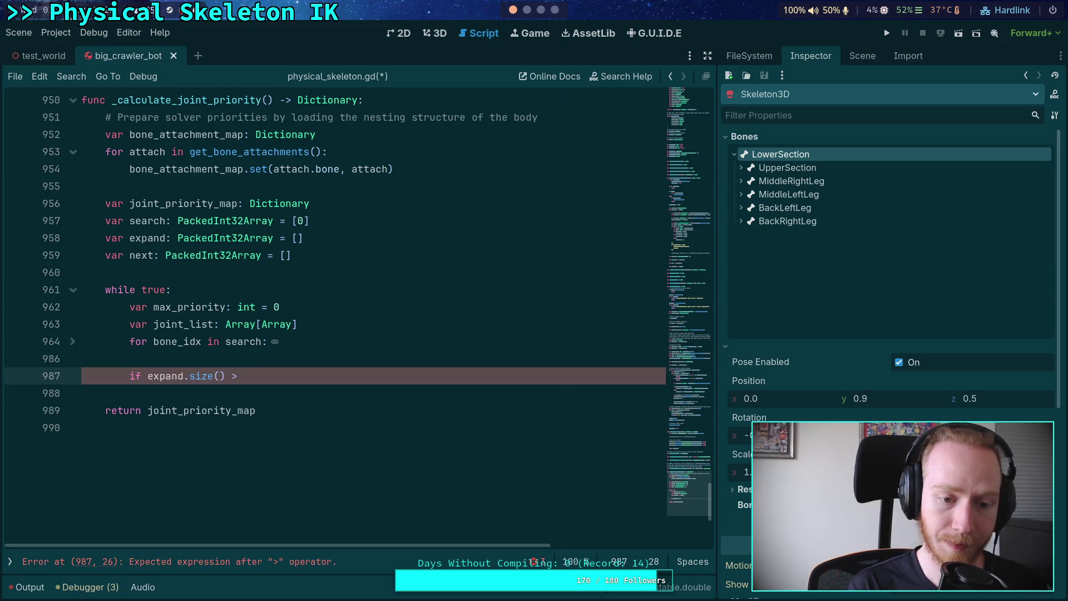
{"action": "type", "text": ":"}
{"action": "key", "text": "Return"}
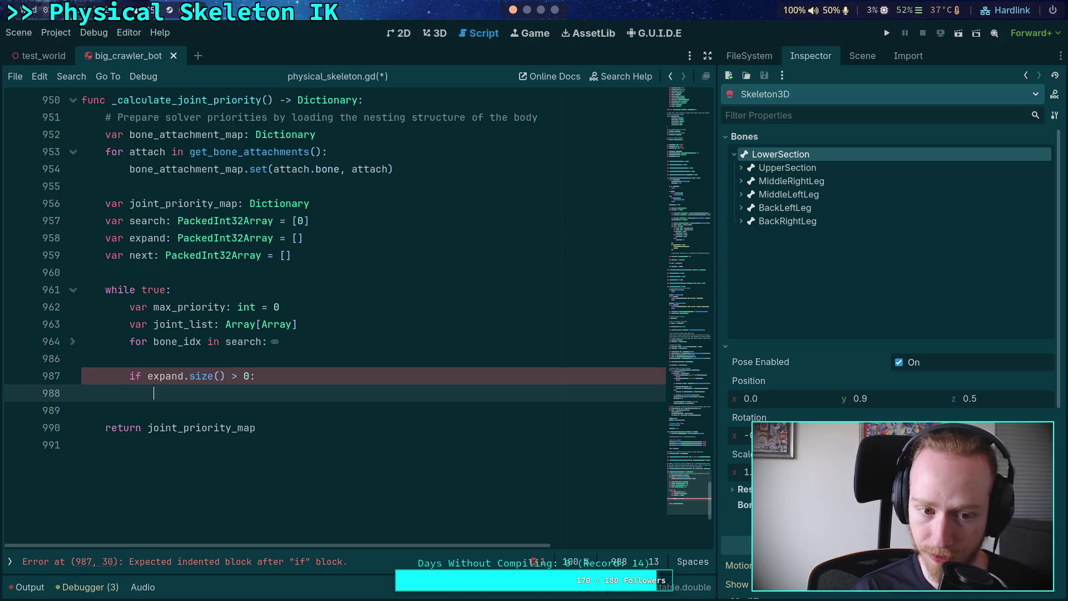
- Fill its body with search.append_array(expand), expand.clear() and continue
{"action": "type", "text": "search"}
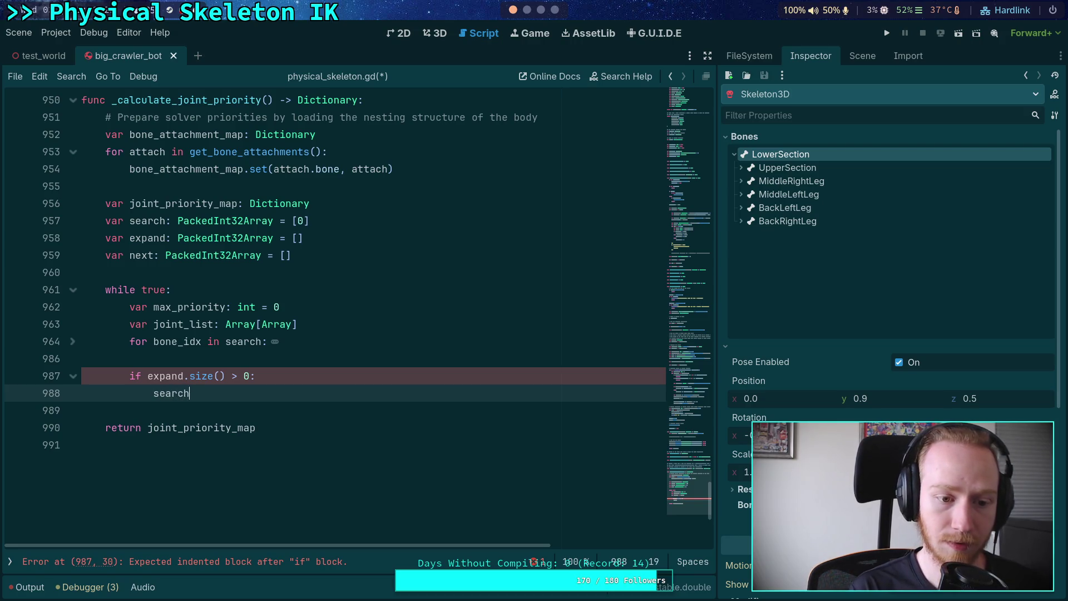
{"action": "type", "text": ".appe"}
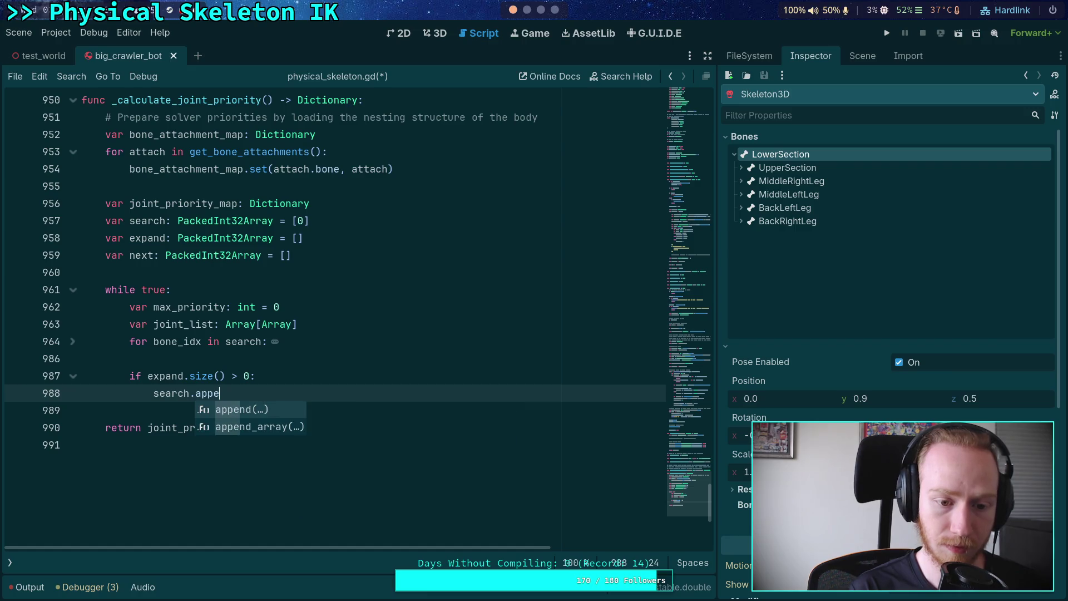
{"action": "key", "text": "Down"}
{"action": "key", "text": "Return"}
{"action": "type", "text": "expand"}
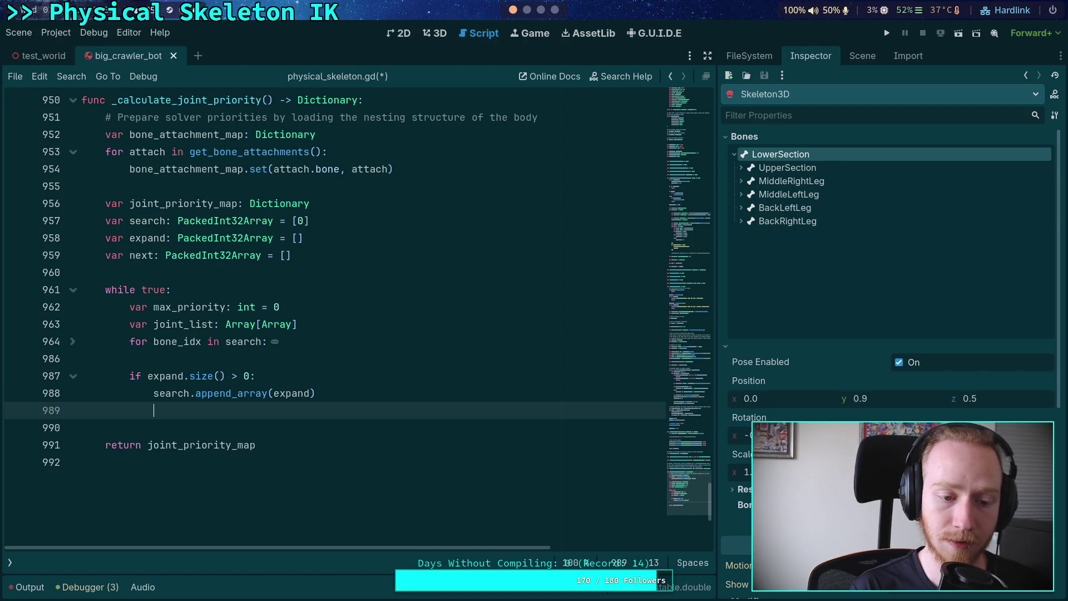
{"action": "type", "text": "expand.clear"}
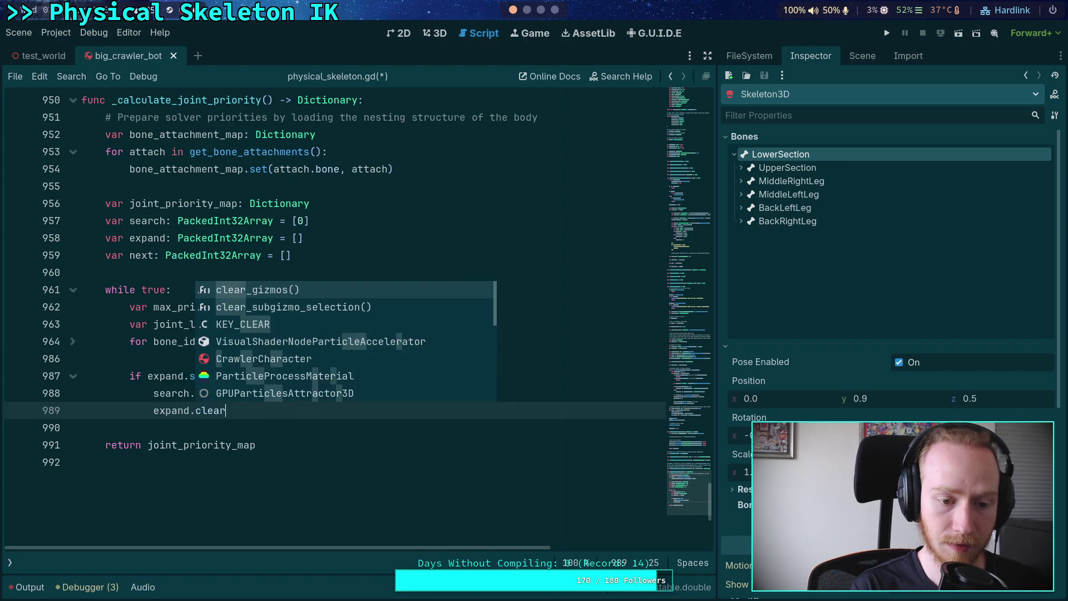
{"action": "type", "text": "()"}
{"action": "key", "text": "Return"}
{"action": "type", "text": "con"}
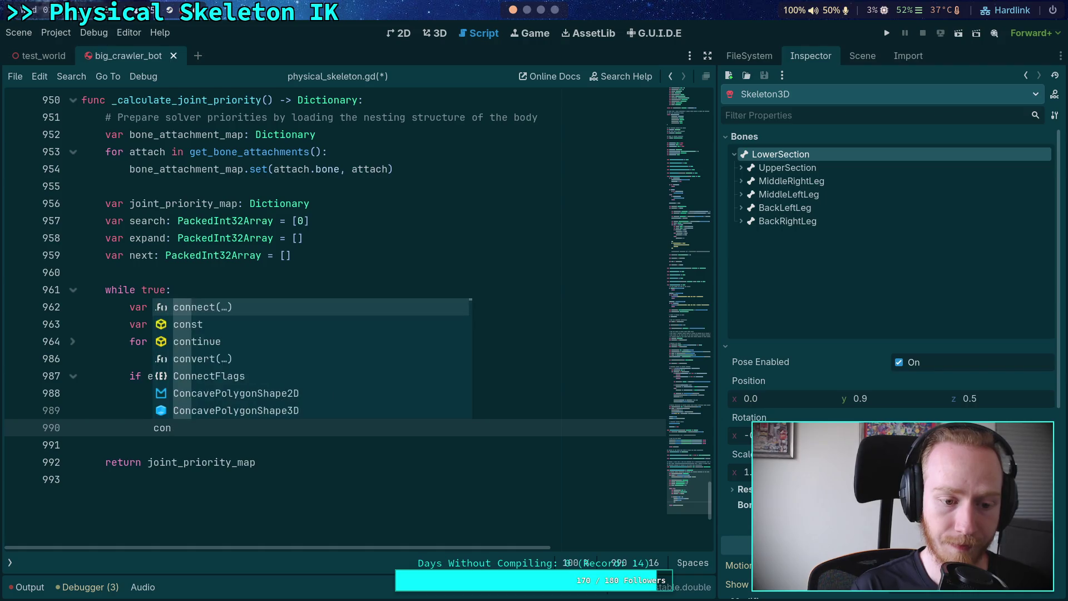
{"action": "type", "text": "tin"}
{"action": "key", "text": "Return"}
{"action": "key", "text": "Return"}
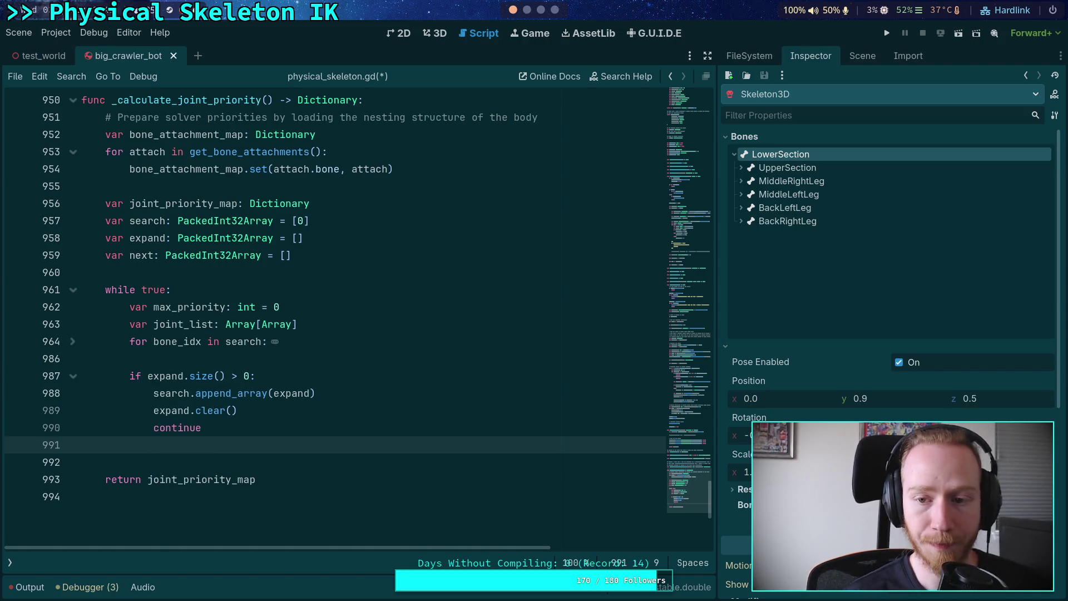
{"action": "key", "text": "Return"}
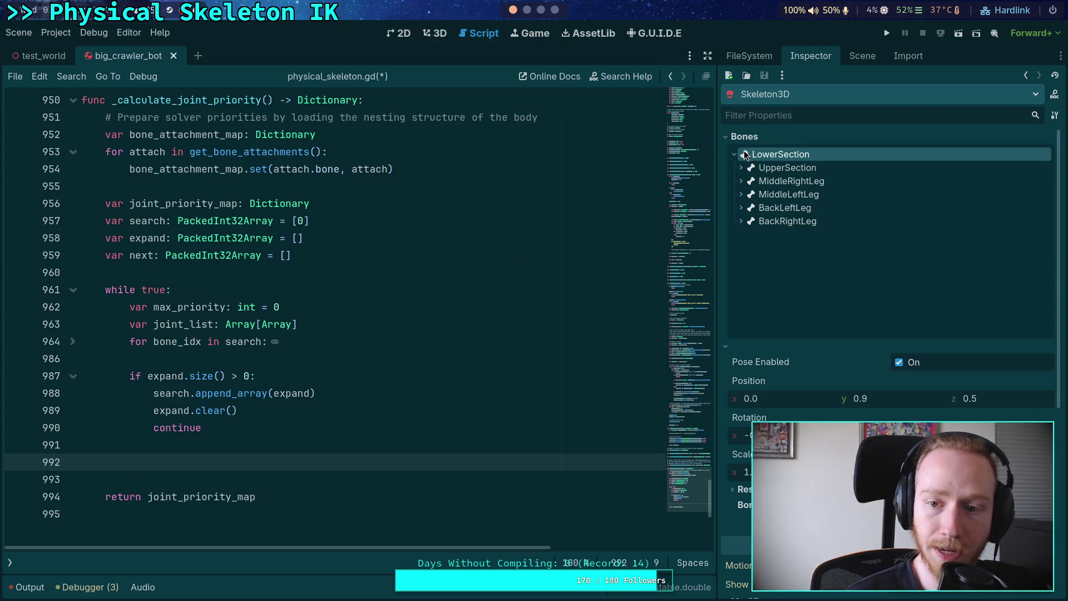
- Expand BackRightLeg, BackLeftLeg, MiddleLeftLeg, MiddleRightLeg and UpperSection to reveal the femur bones
{"action": "left_click", "coordinate": [741, 223]}
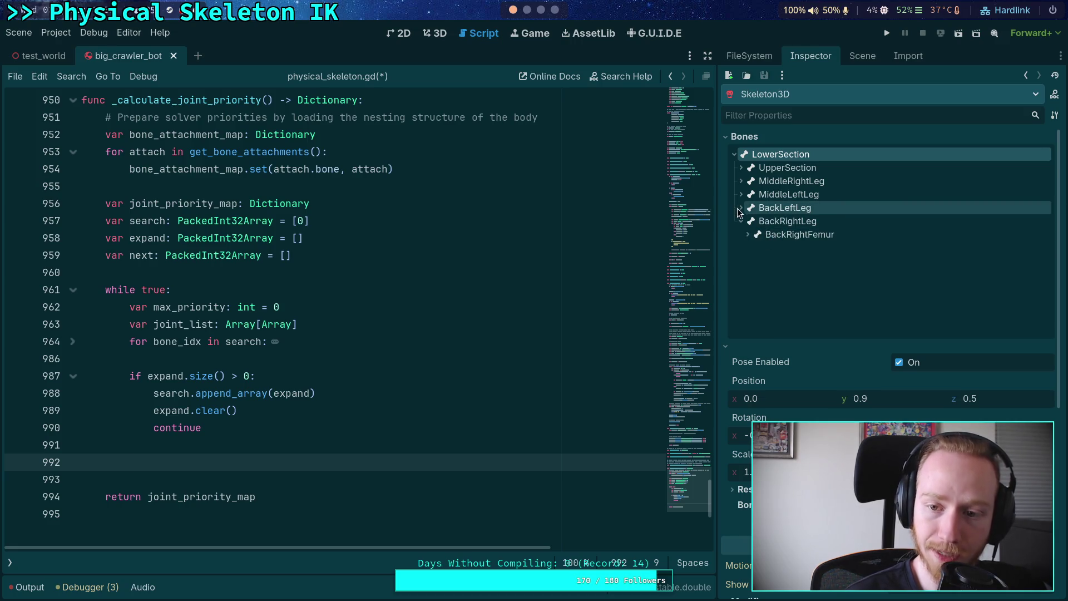
{"action": "left_click", "coordinate": [741, 208]}
{"action": "left_click", "coordinate": [741, 195]}
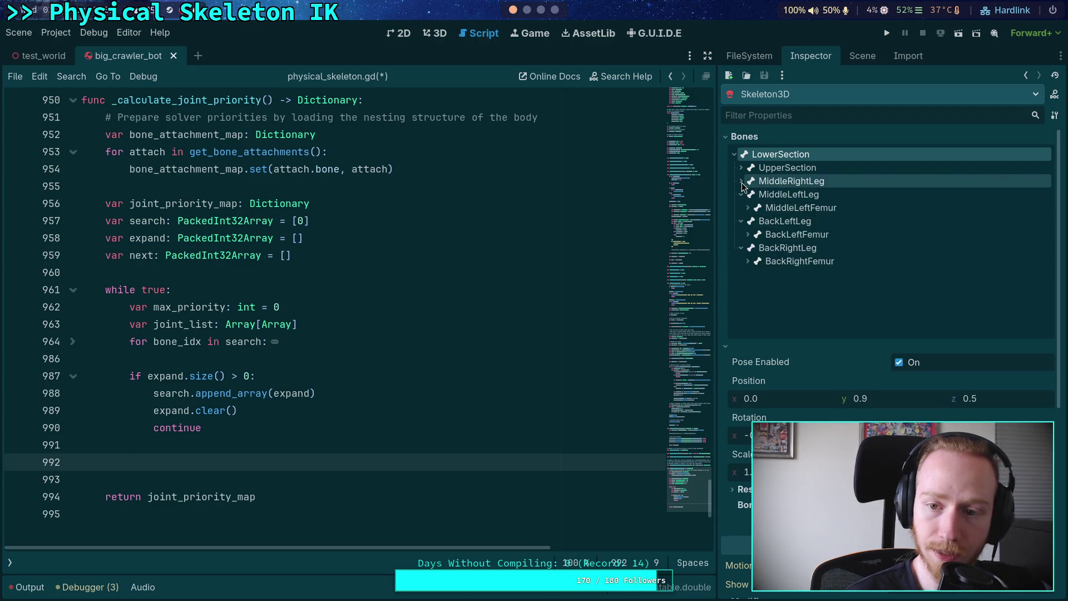
{"action": "left_click", "coordinate": [741, 181]}
{"action": "left_click", "coordinate": [741, 168]}
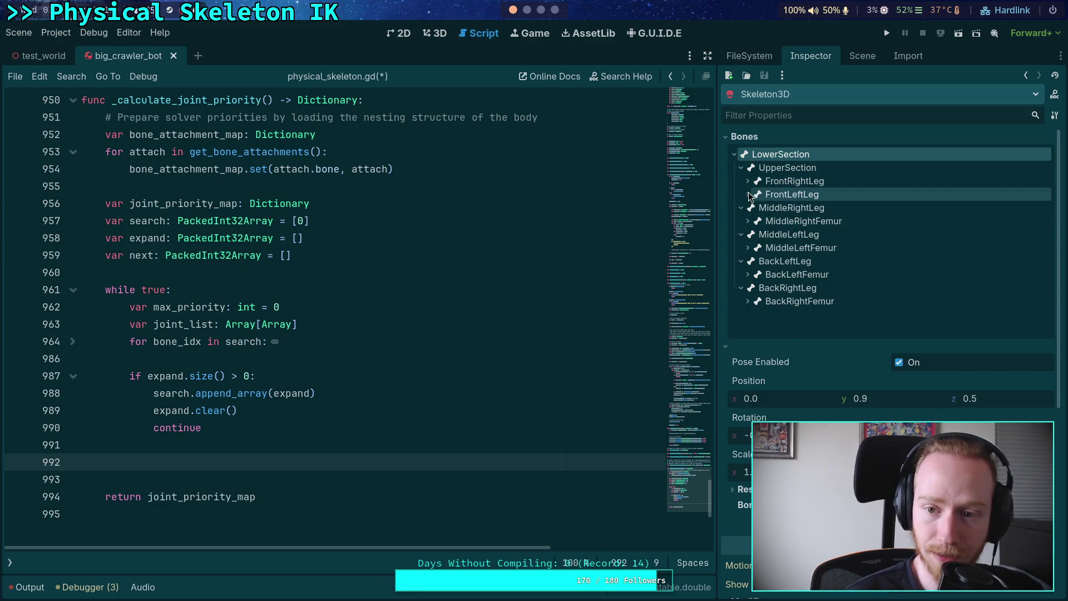
{"action": "left_click_drag", "start_coordinate": [752, 196], "coordinate": [779, 206]}
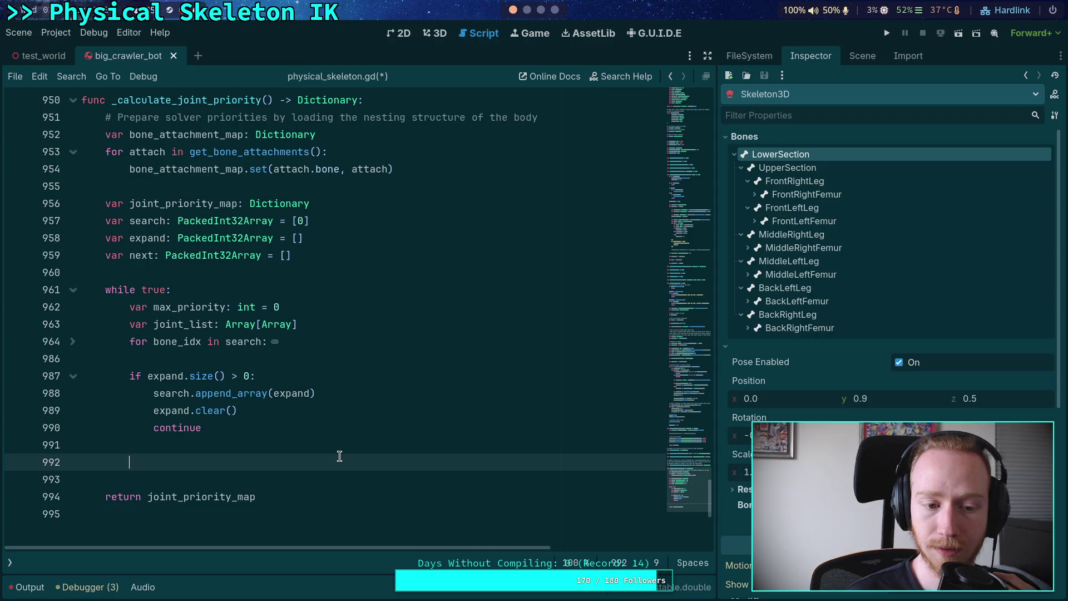
- Review the search loop, then add the comment '# Add all joints to this layer' on line 992
{"action": "left_click", "coordinate": [73, 341]}
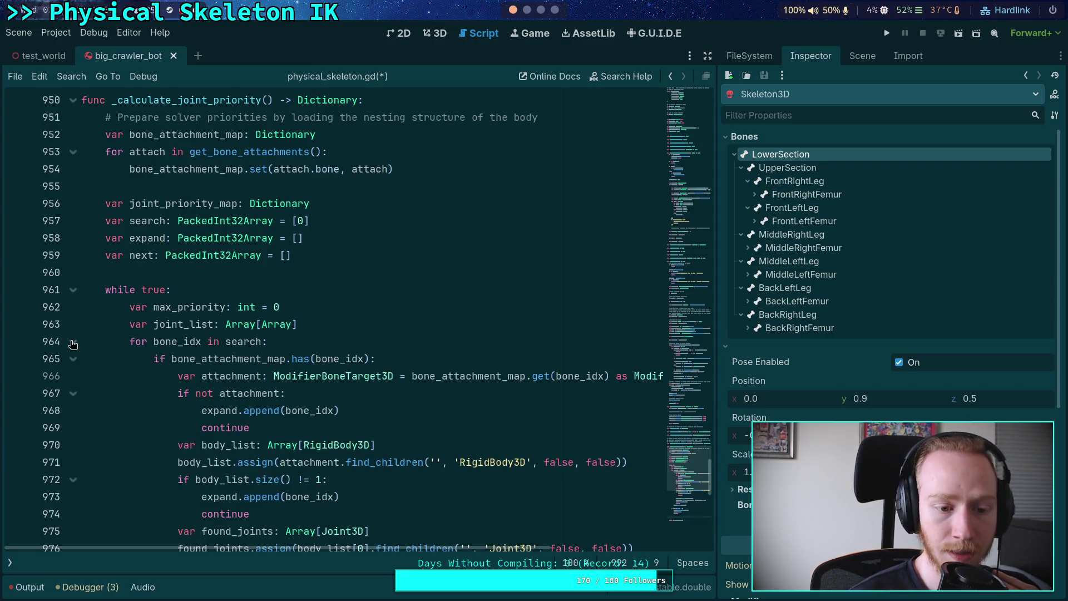
{"action": "scroll", "coordinate": [89, 347], "scroll_direction": "down", "scroll_amount": 5}
{"action": "scroll", "coordinate": [83, 311], "scroll_direction": "up", "scroll_amount": 4}
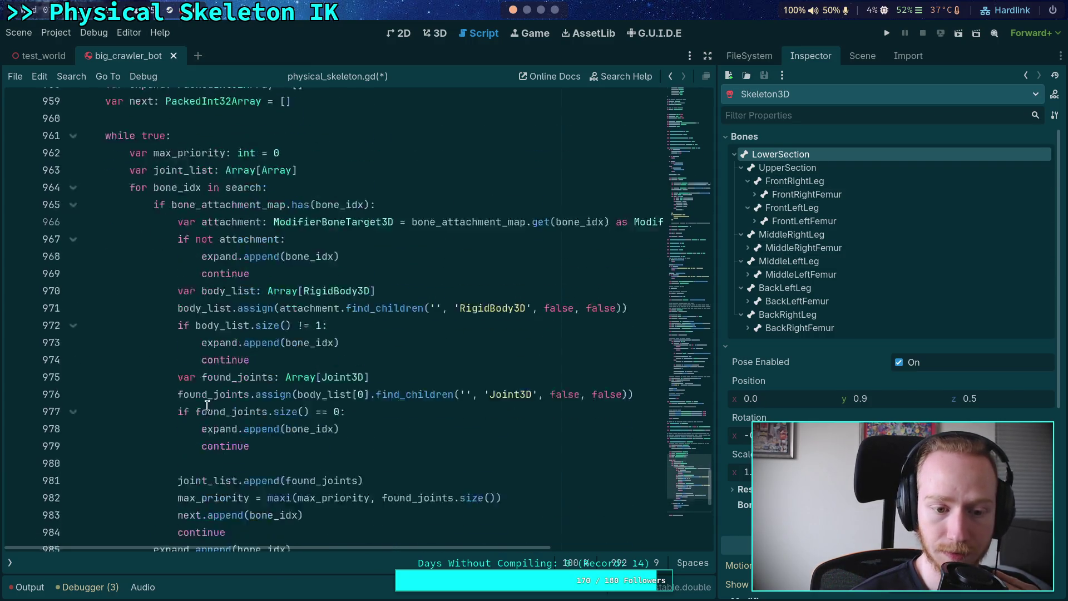
{"action": "left_click", "coordinate": [73, 290]}
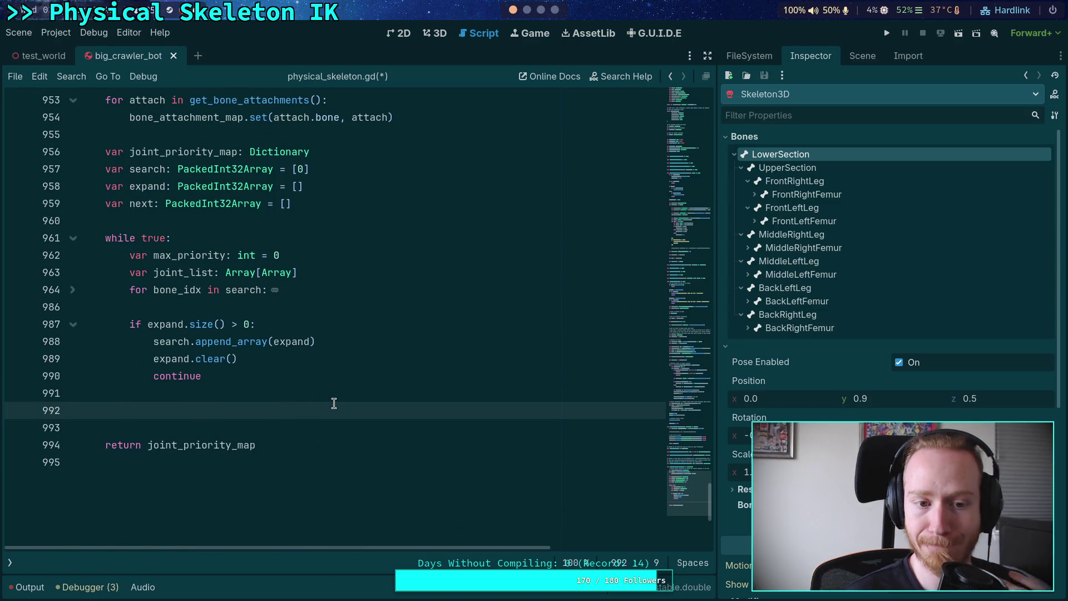
{"action": "type", "text": "# "}
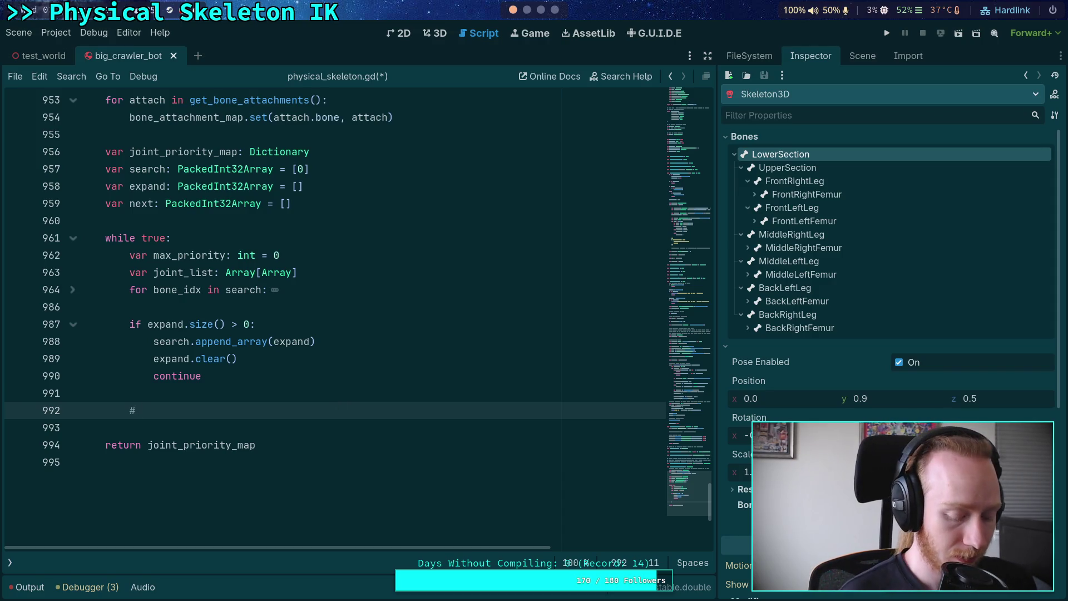
{"action": "type", "text": "Add all joints "}
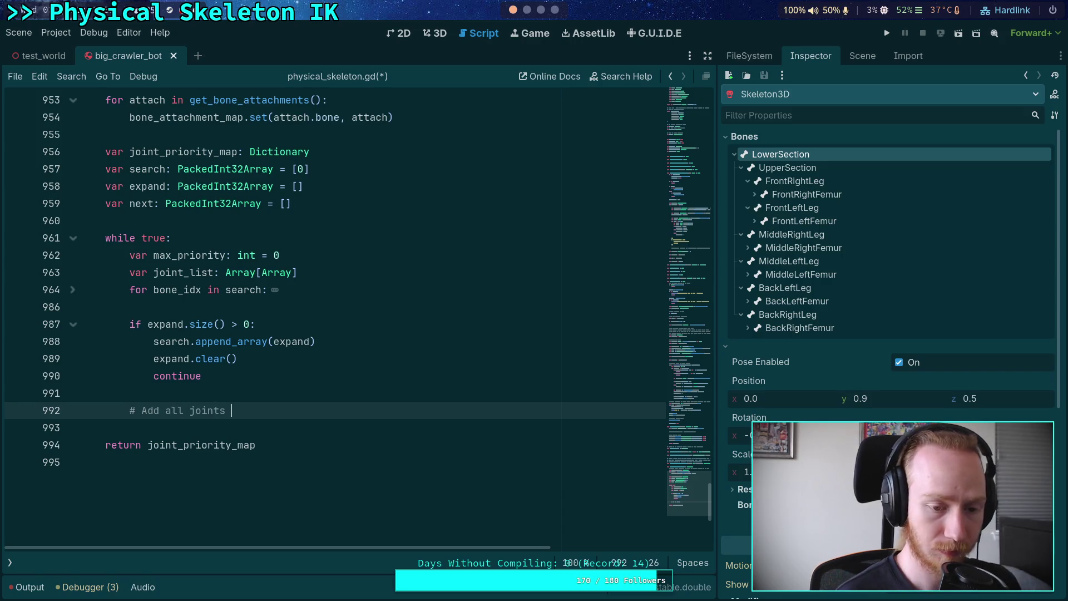
{"action": "type", "text": "to this "}
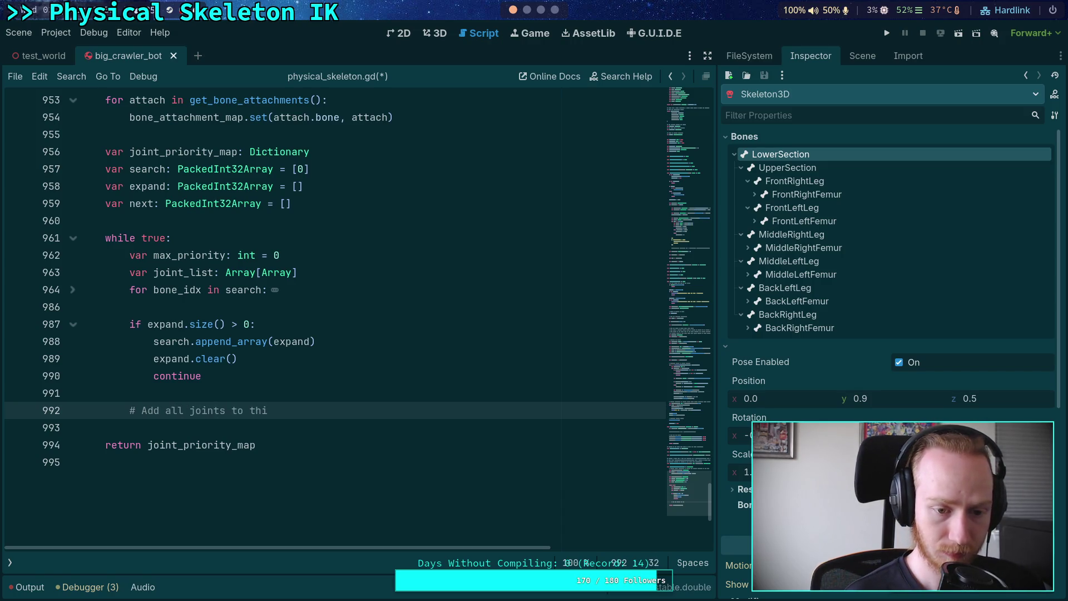
{"action": "type", "text": "layer"}
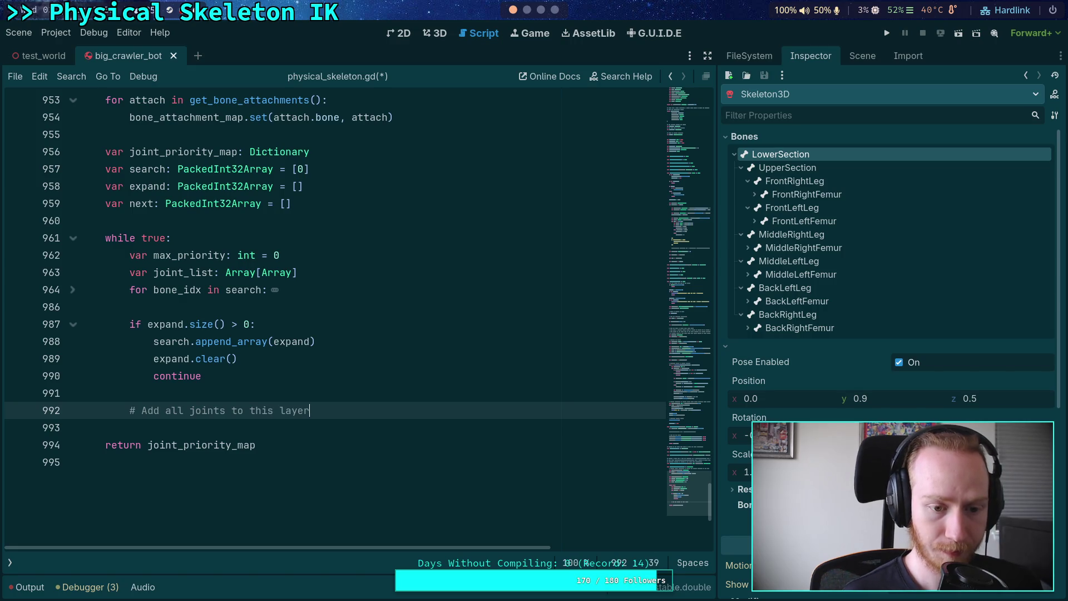
{"action": "key", "text": "Return"}
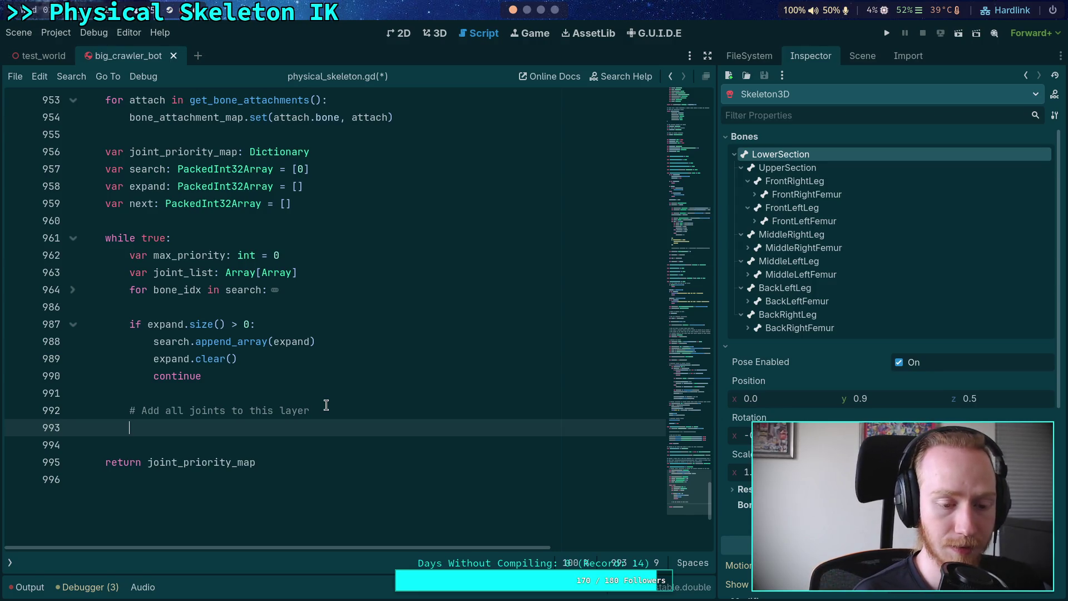
- Begin the loop header on line 993, correcting the misspelled 'joint_lest' back to 'joi'
{"action": "type", "text": "for "}
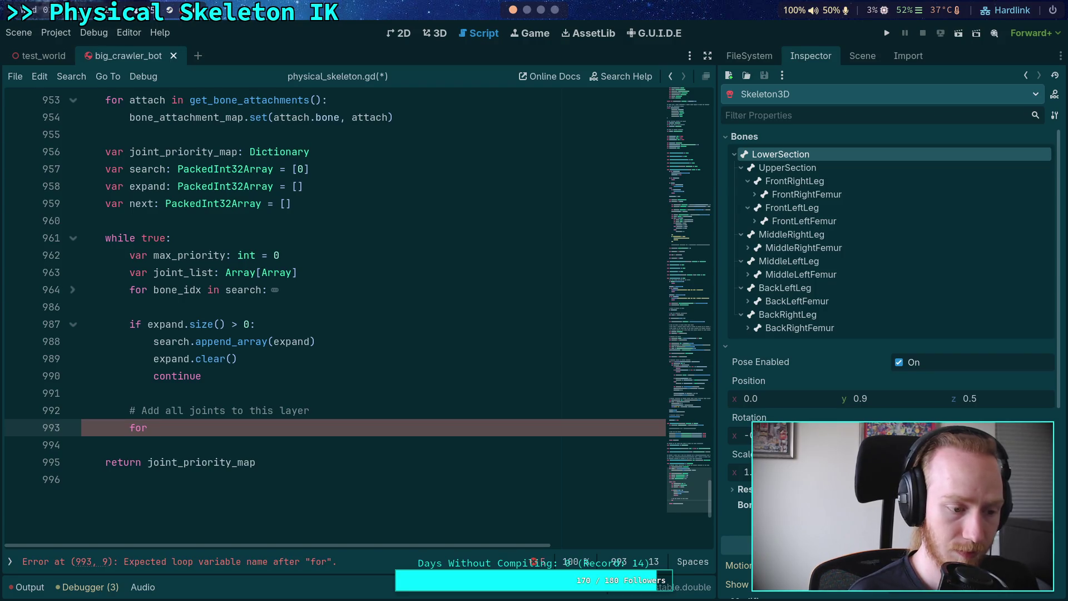
{"action": "type", "text": "layer in "}
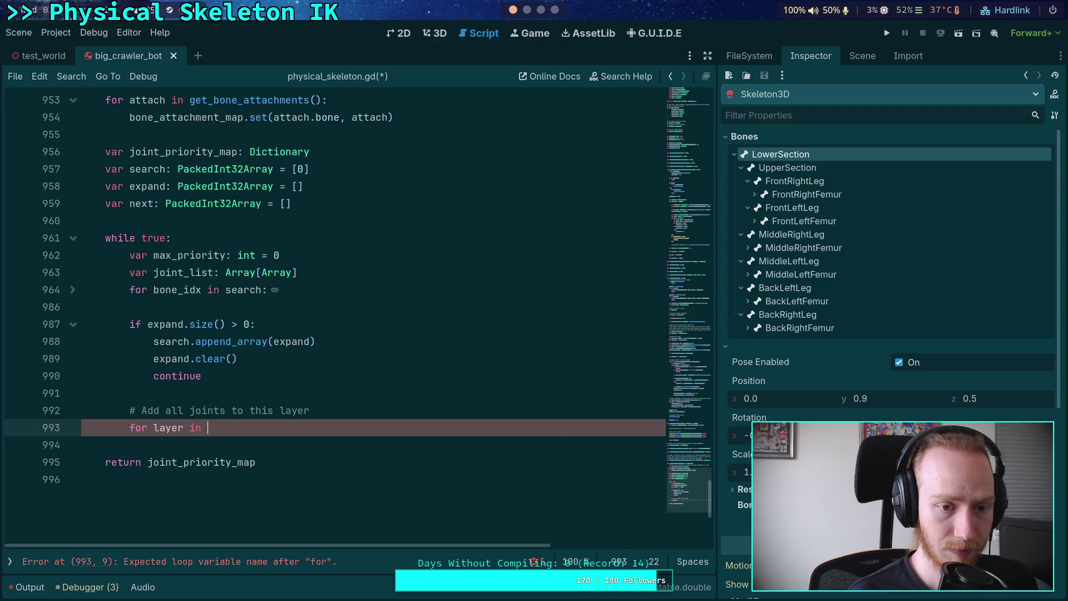
{"action": "type", "text": "joint_lest"}
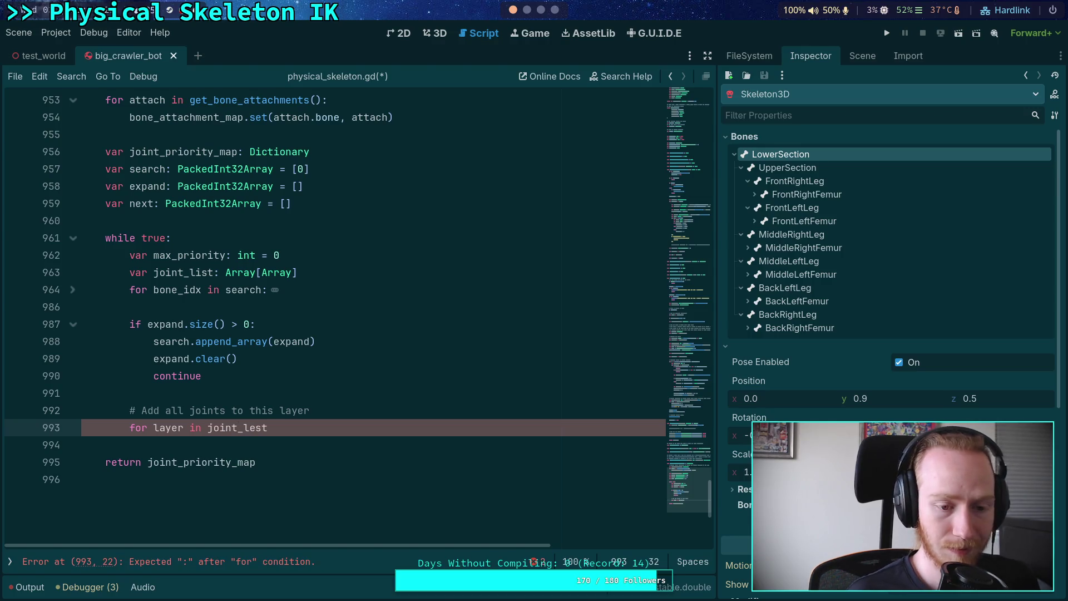
{"action": "key", "text": "BackSpace"}
{"action": "key", "text": "BackSpace"}
{"action": "key", "text": "BackSpace"}
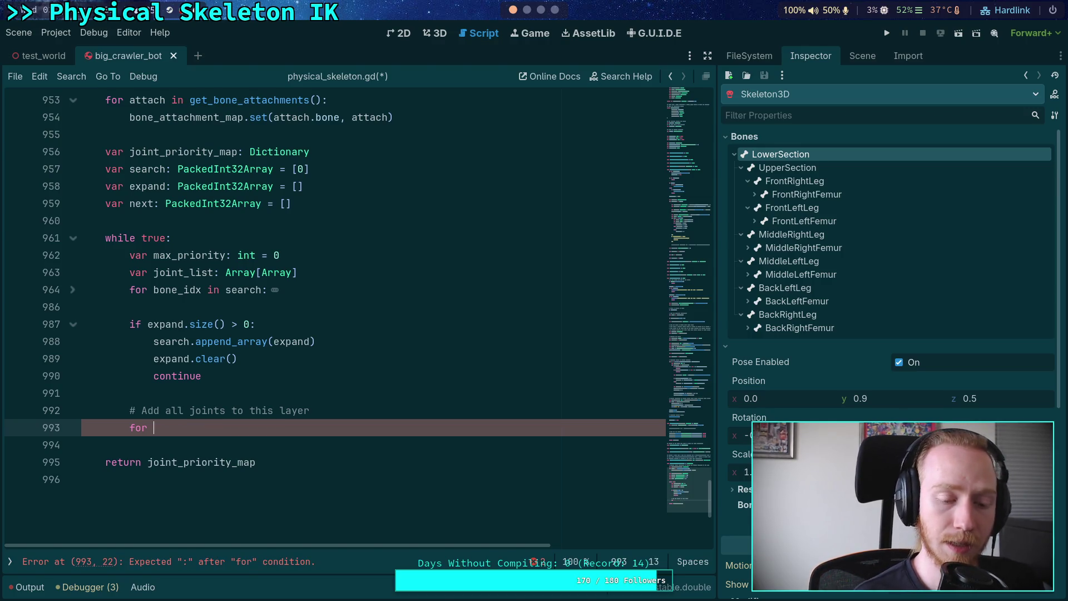
{"action": "type", "text": "joi"}
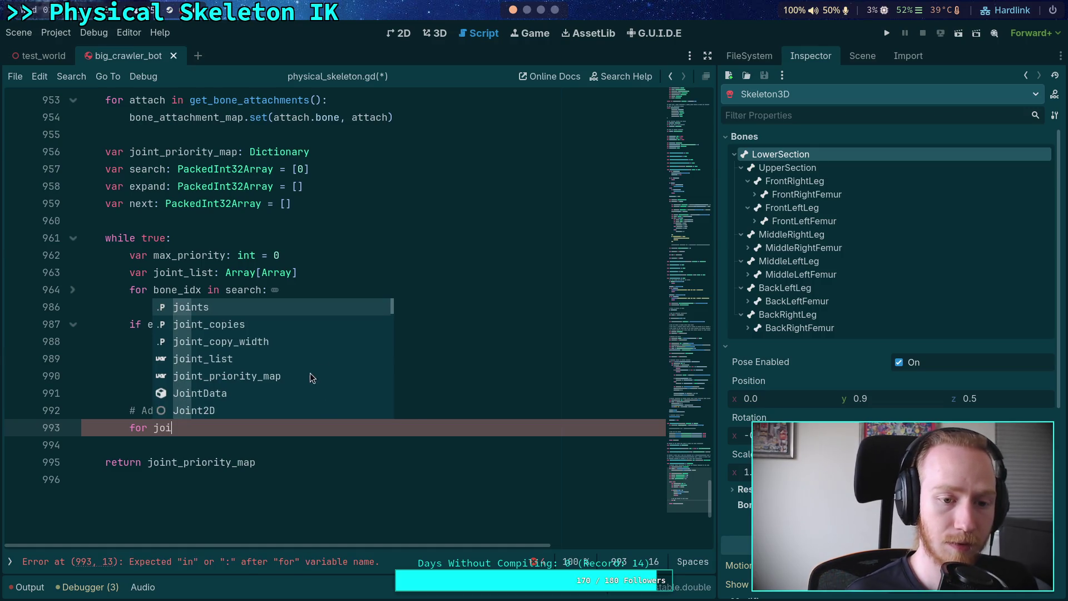
- Rename joint_list to joint_collection on line 963, checking its use in the folded search loop
{"action": "left_click", "coordinate": [214, 272]}
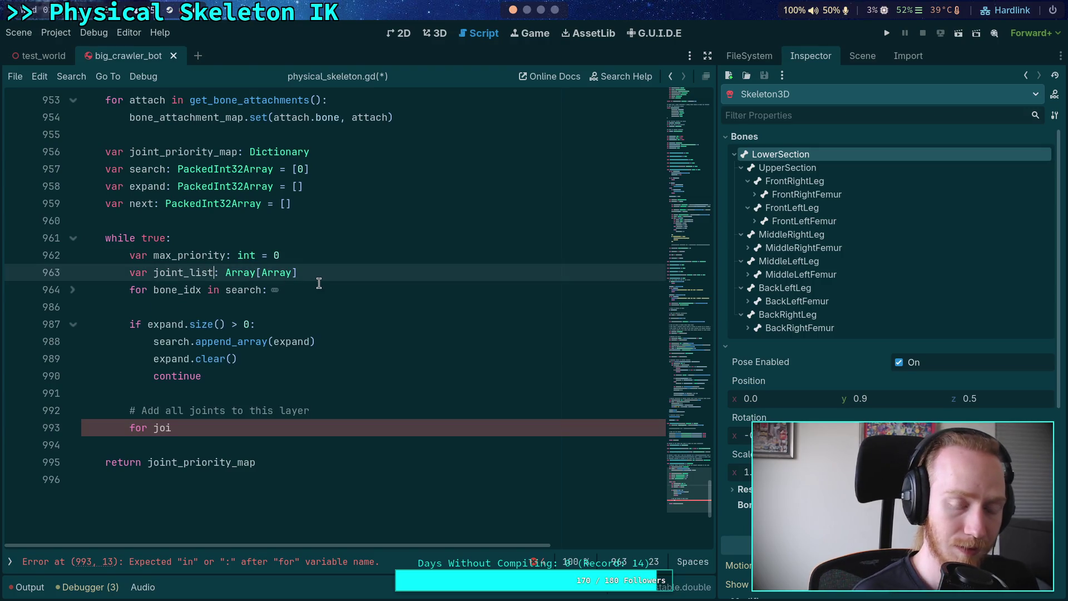
{"action": "key", "text": "BackSpace"}
{"action": "key", "text": "BackSpace"}
{"action": "key", "text": "BackSpace"}
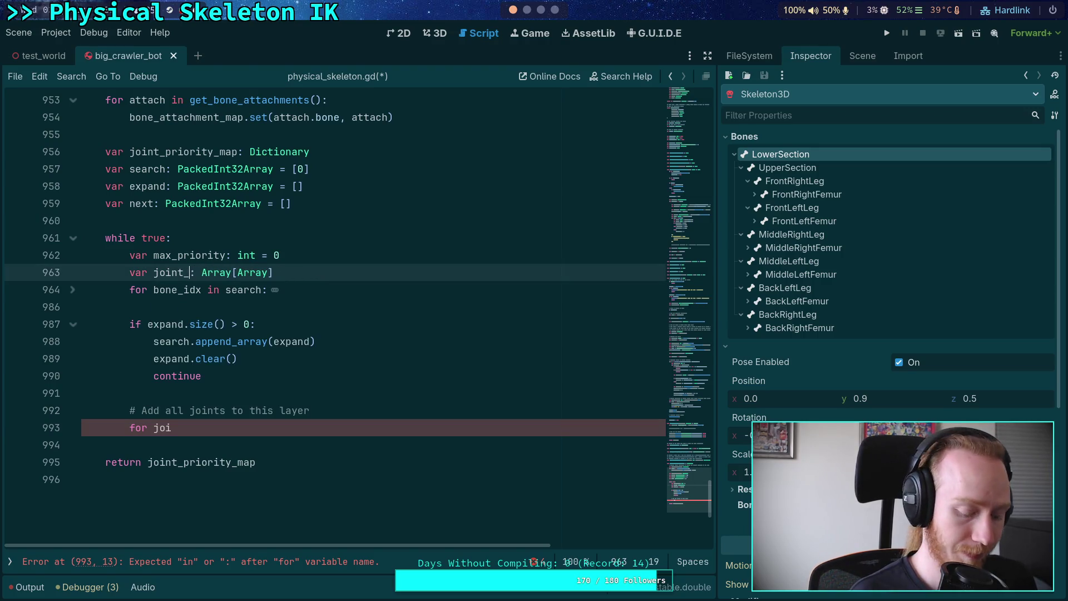
{"action": "type", "text": "col"}
{"action": "type", "text": "lection"}
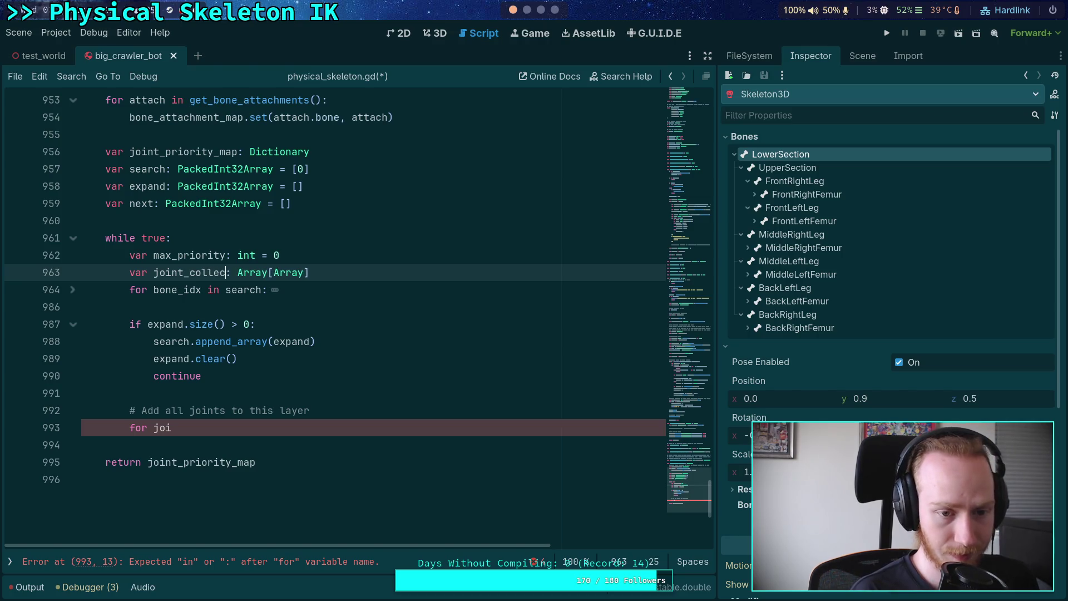
{"action": "key", "text": "ctrl+d"}
{"action": "key", "text": "ctrl+d"}
{"action": "scroll", "coordinate": [262, 345], "scroll_direction": "up", "scroll_amount": 2}
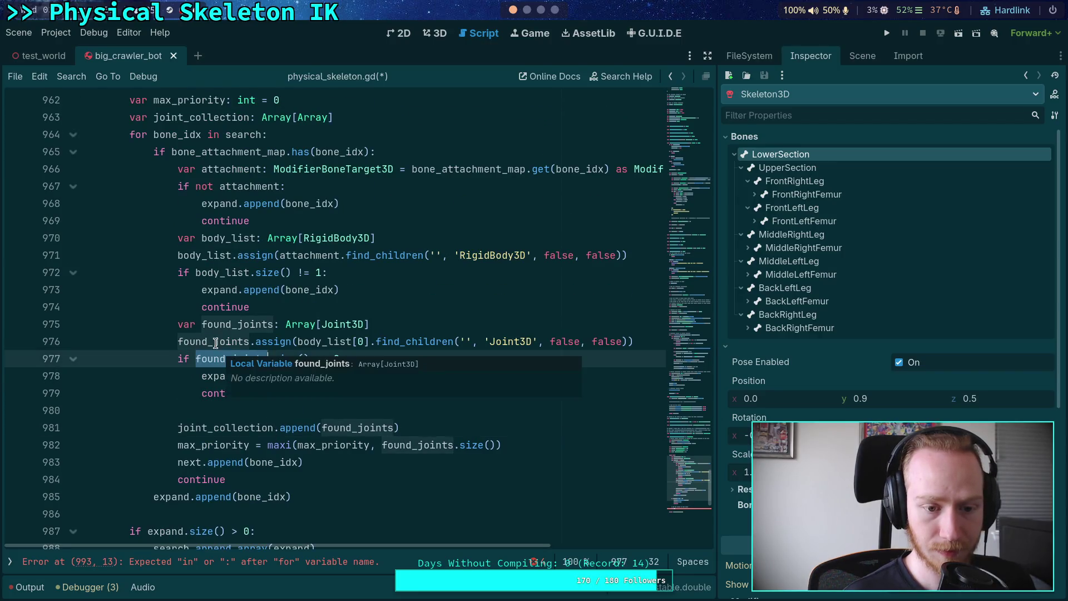
{"action": "scroll", "coordinate": [167, 345], "scroll_direction": "up", "scroll_amount": 4}
{"action": "left_click", "coordinate": [73, 341]}
{"action": "scroll", "coordinate": [101, 341], "scroll_direction": "down", "scroll_amount": 2}
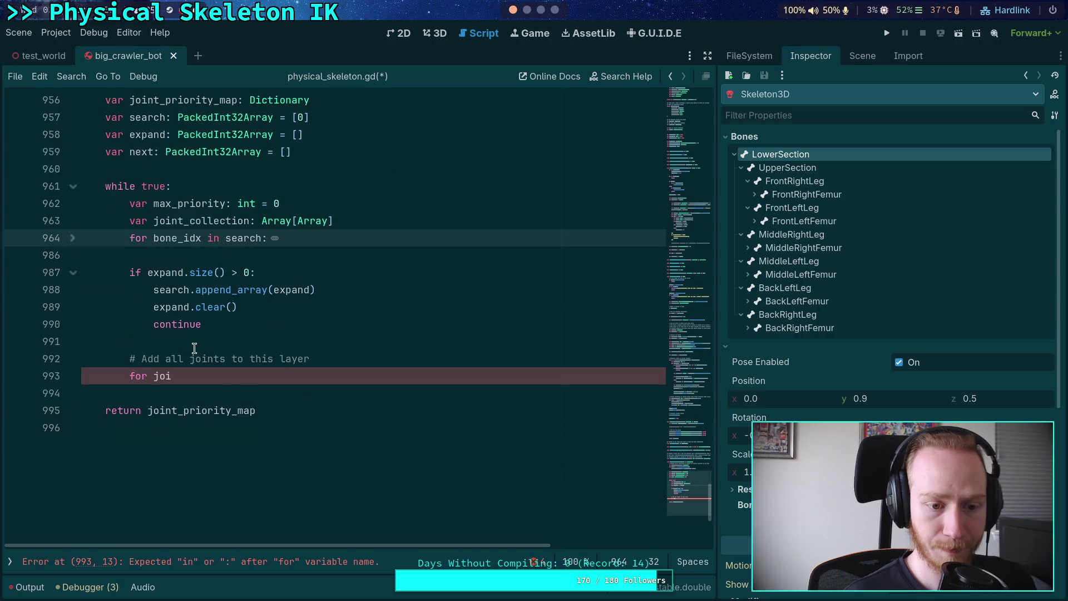
- Complete line 993 as 'for joint_list in joint_collection:' with an empty indented body line
{"action": "left_click", "coordinate": [245, 378]}
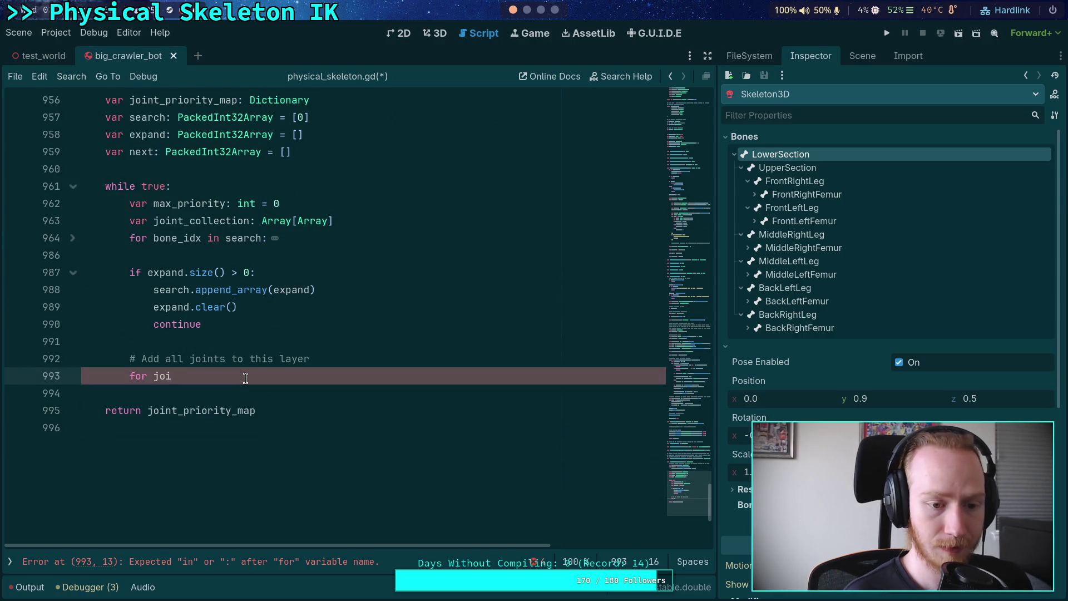
{"action": "type", "text": "nt_list in "}
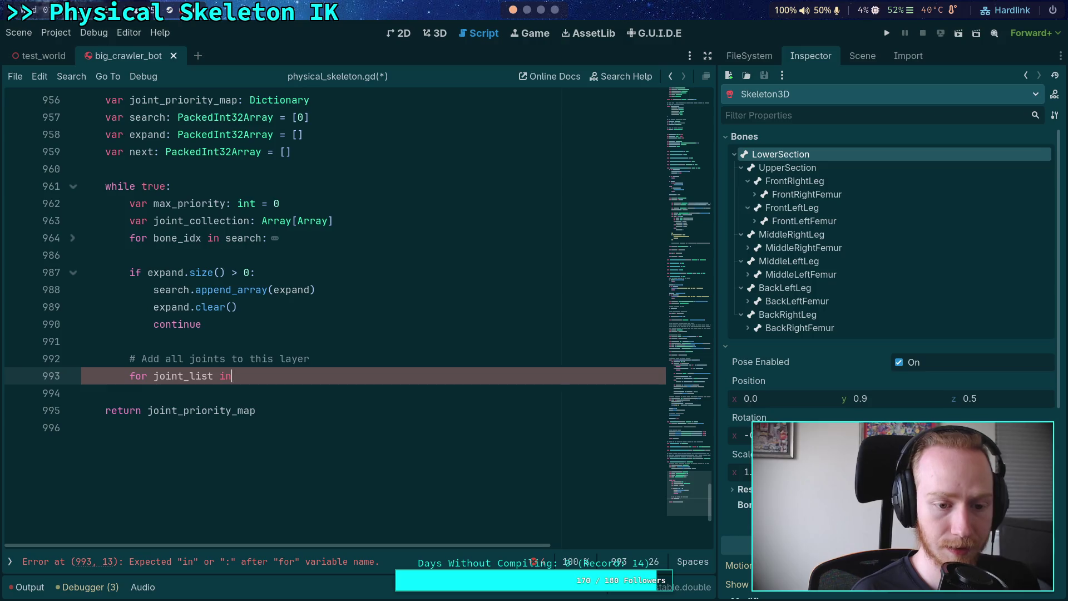
{"action": "type", "text": "joint_collect"}
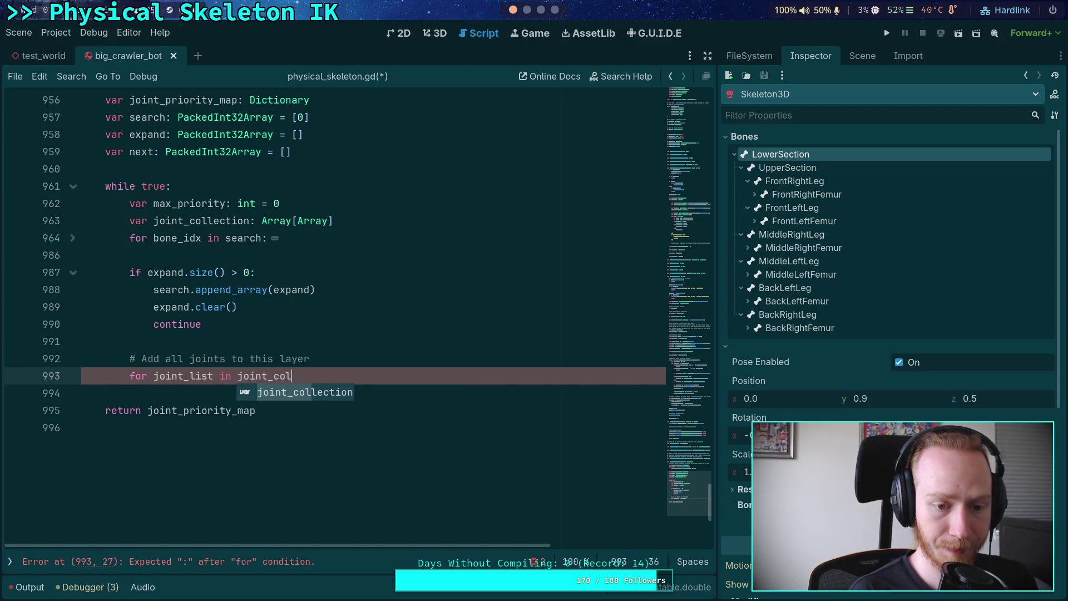
{"action": "key", "text": "Return"}
{"action": "type", "text": ":"}
{"action": "key", "text": "Return"}
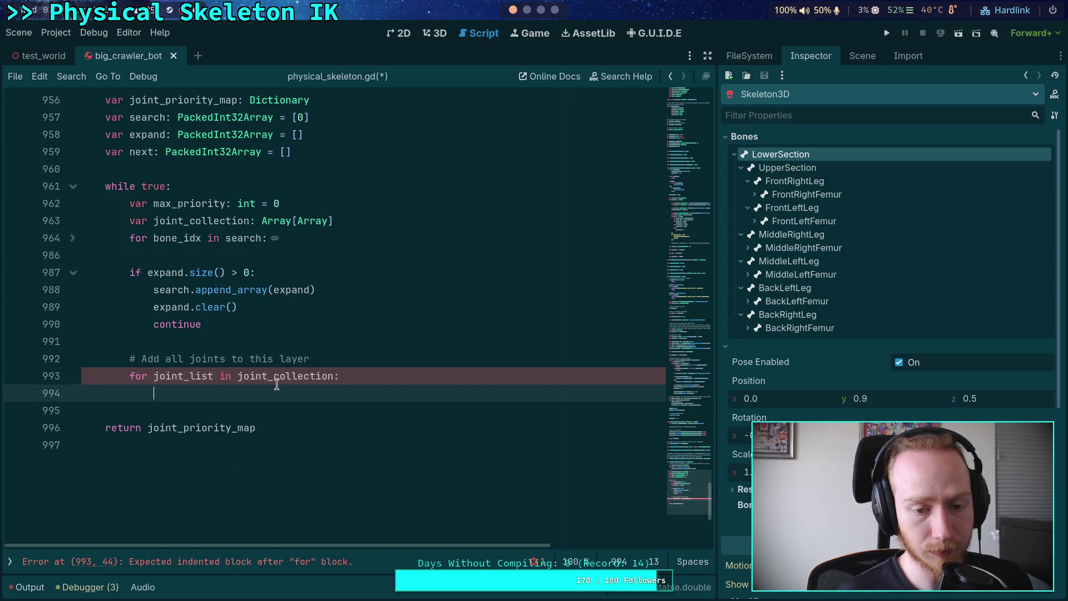
{"action": "scroll", "coordinate": [362, 430], "scroll_direction": "up", "scroll_amount": 1}
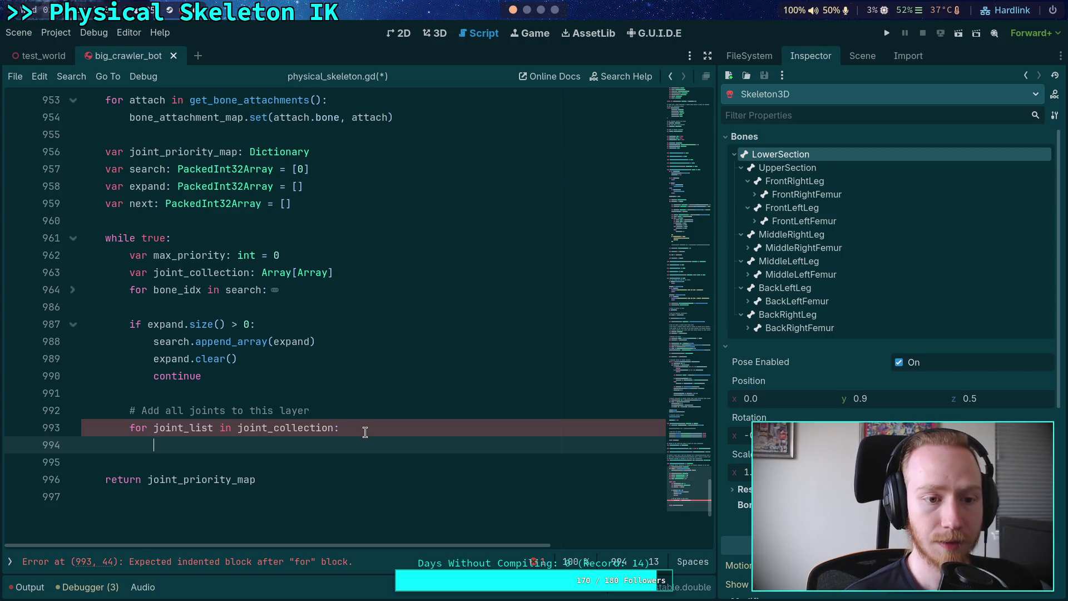
- Declare 'var priority: int = 0' on line 960 after the next array, then return to the loop body
{"action": "left_click", "coordinate": [342, 203]}
{"action": "key", "text": "Return"}
{"action": "type", "text": "var "}
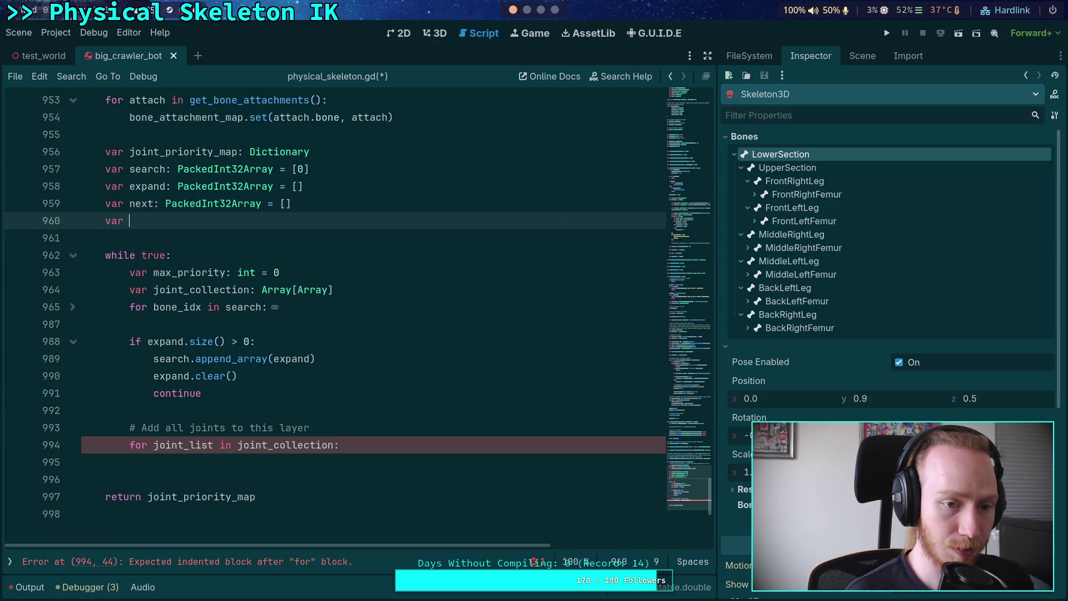
{"action": "type", "text": "prior"}
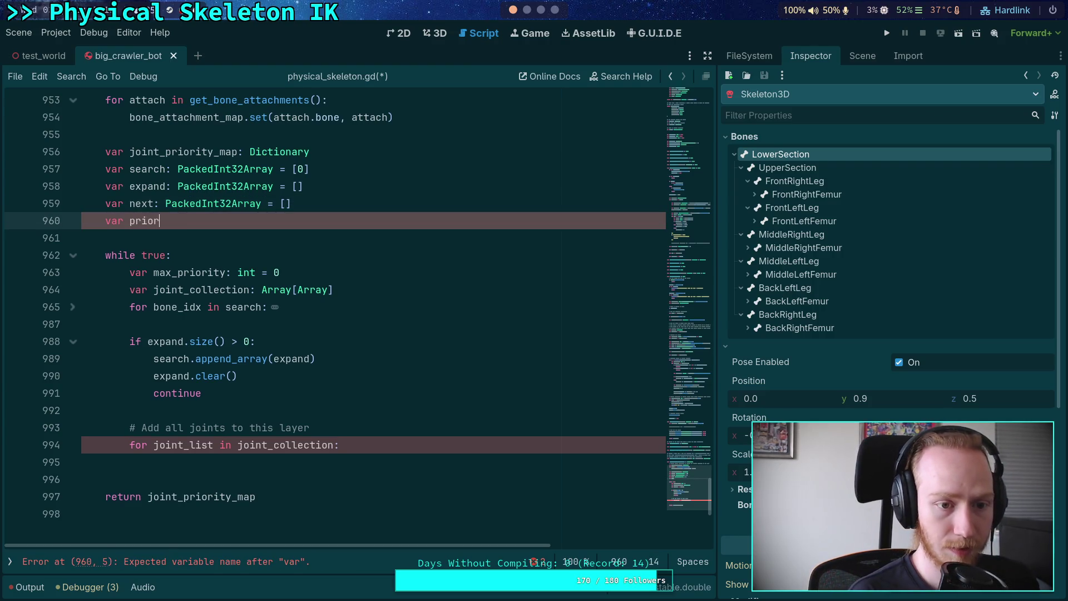
{"action": "type", "text": "ity: int = 0"}
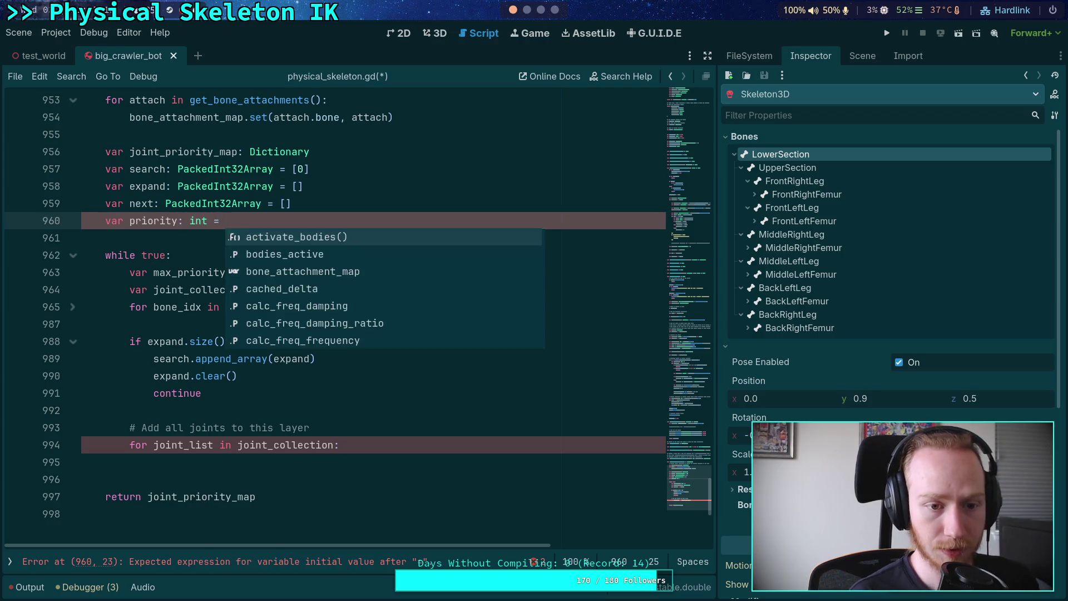
{"action": "left_click", "coordinate": [449, 466]}
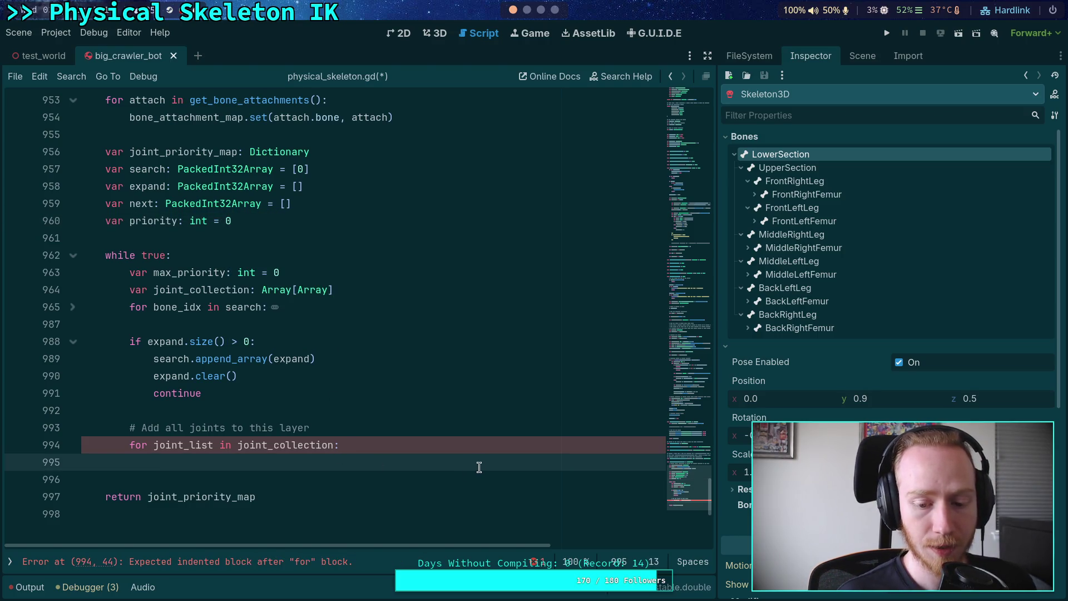
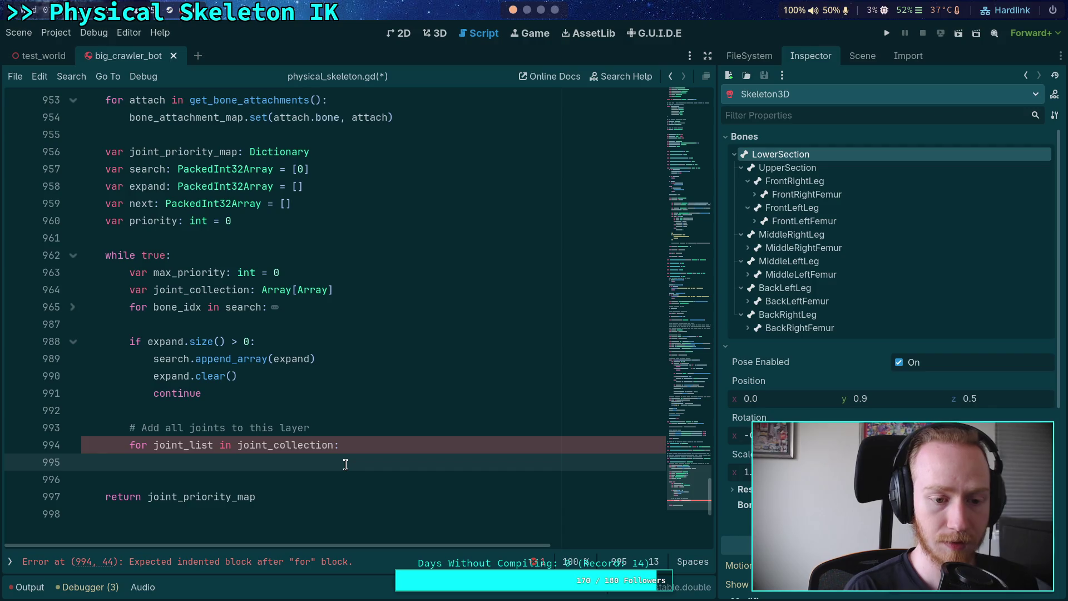
- Declare 'var p: int = priority' under the joint_collection loop
{"action": "type", "text": "var p "}
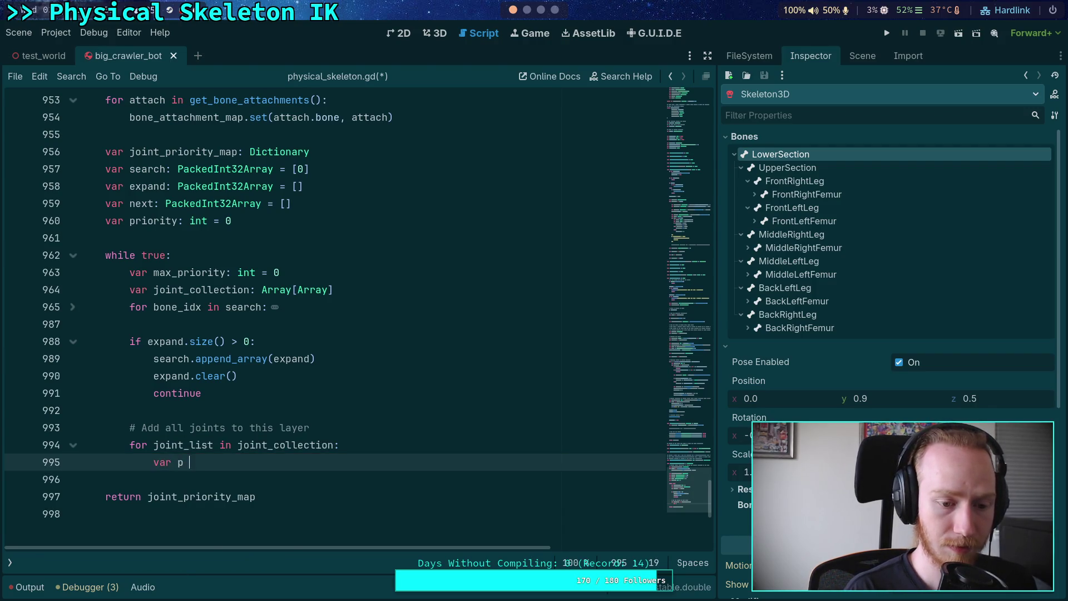
{"action": "type", "text": "="}
{"action": "key", "text": "BackSpace"}
{"action": "key", "text": "BackSpace"}
{"action": "key", "text": "BackSpace"}
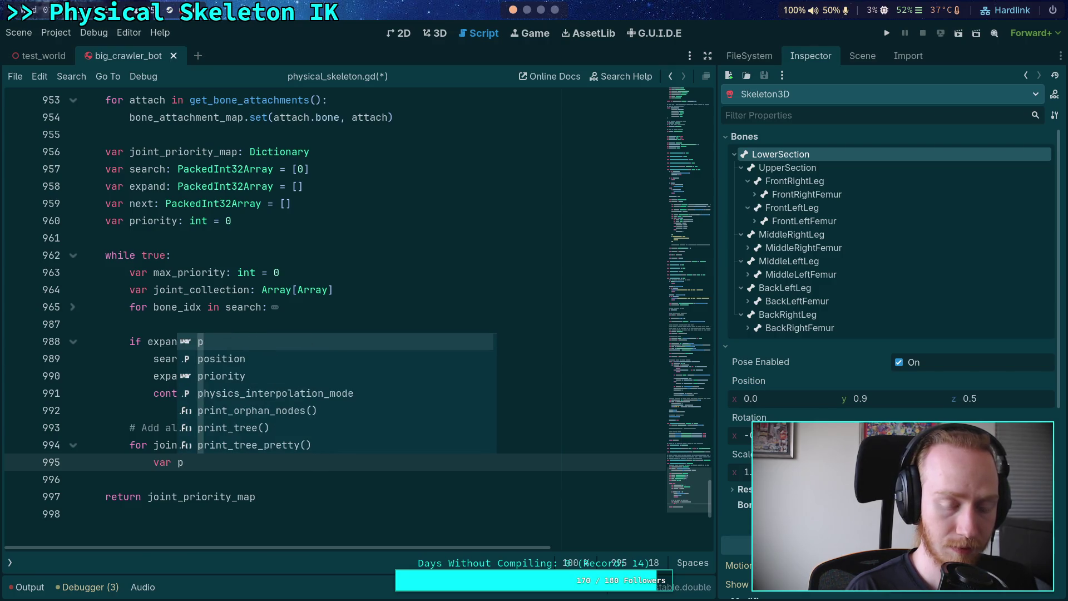
{"action": "type", "text": ": int = "}
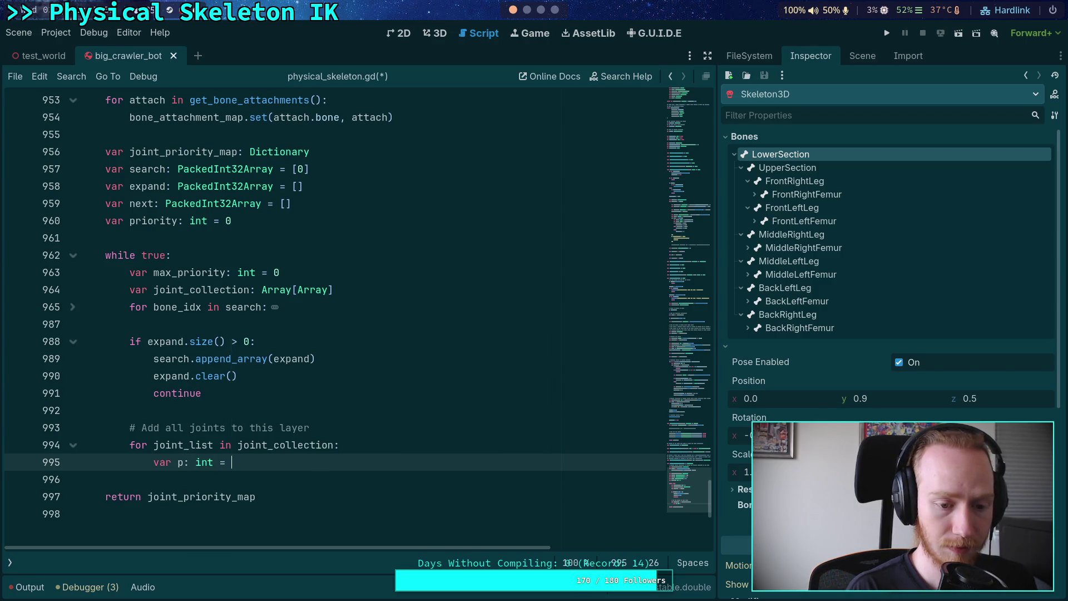
{"action": "type", "text": "priority"}
{"action": "key", "text": "Return"}
{"action": "type", "text": "for"}
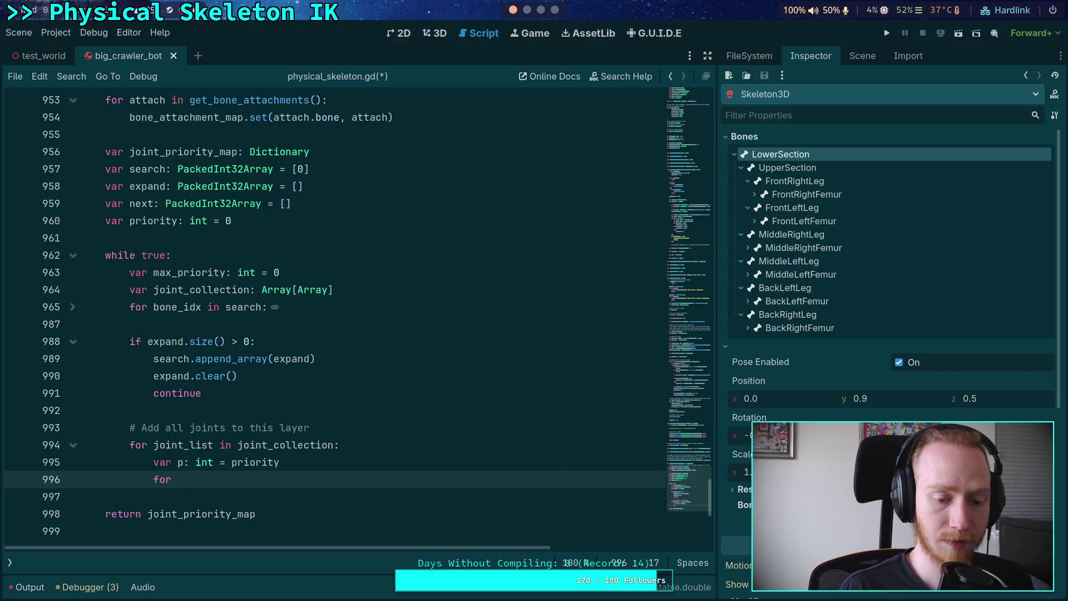
- Add the inner loop 'for joint in joint_list:' on the next line
{"action": "left_click", "coordinate": [368, 454]}
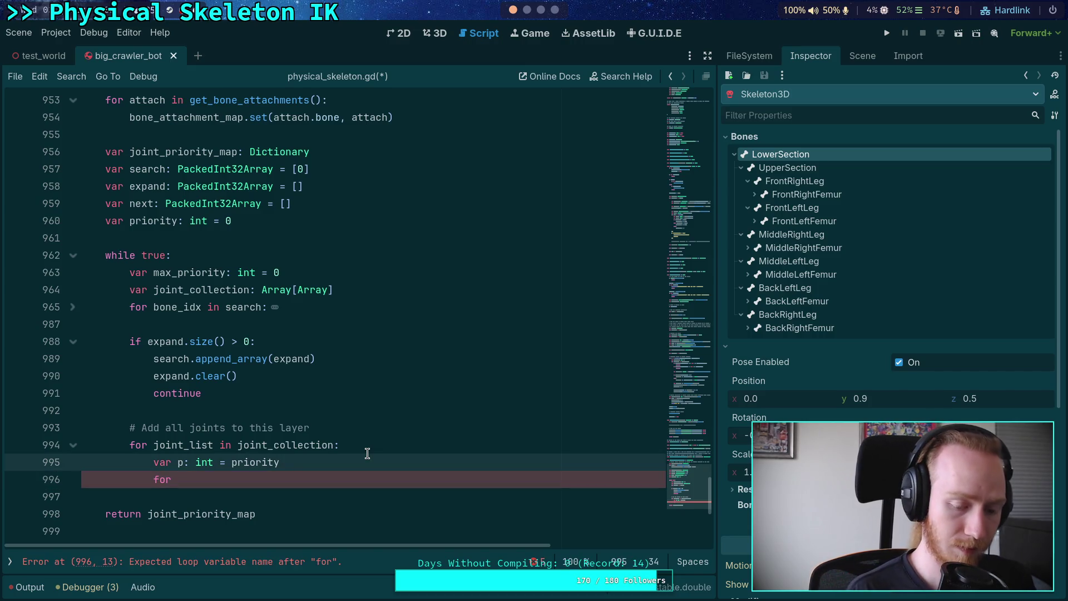
{"action": "left_click", "coordinate": [323, 477]}
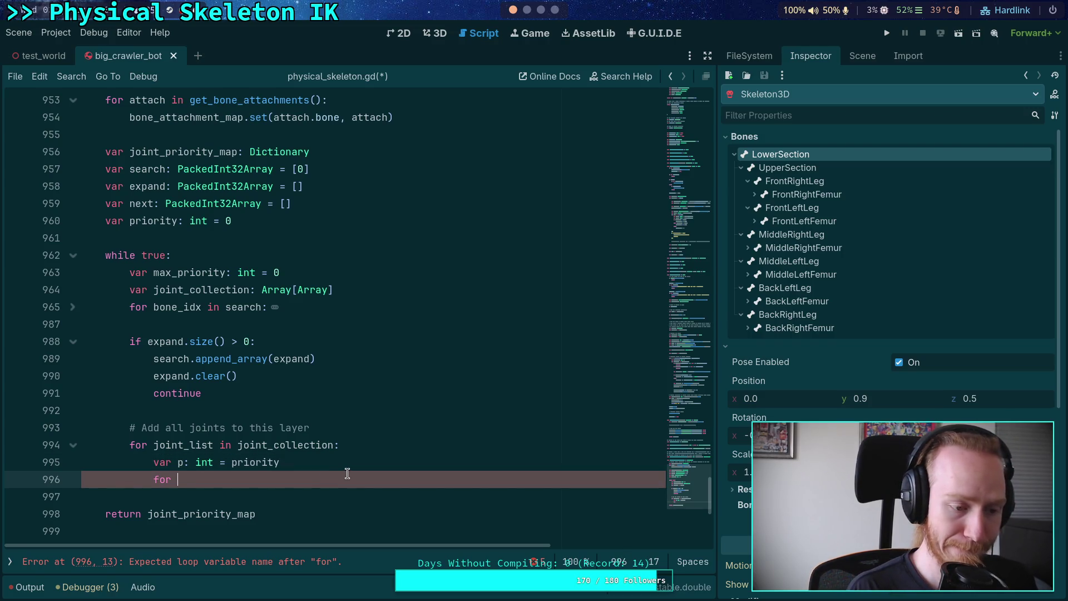
{"action": "scroll", "coordinate": [356, 473], "scroll_direction": "down", "scroll_amount": 1}
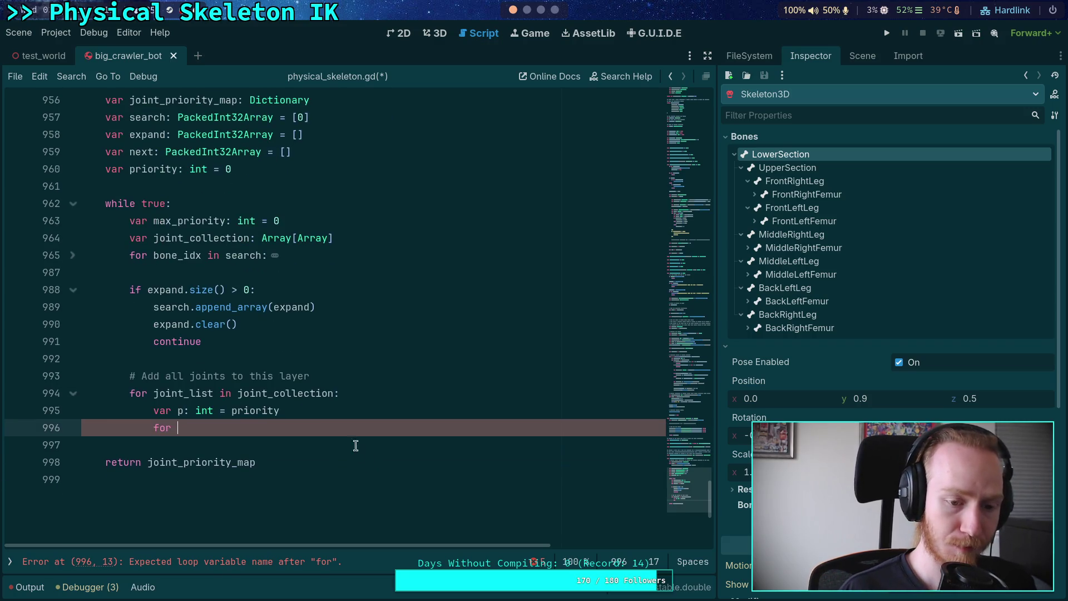
{"action": "type", "text": "p"}
{"action": "key", "text": "BackSpace"}
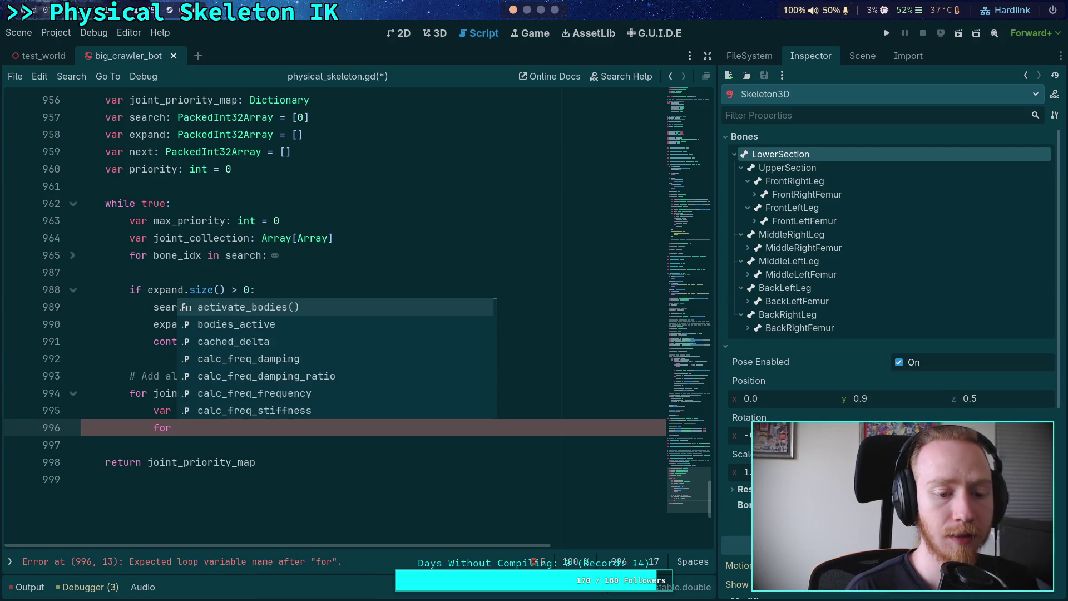
{"action": "type", "text": "joint in"}
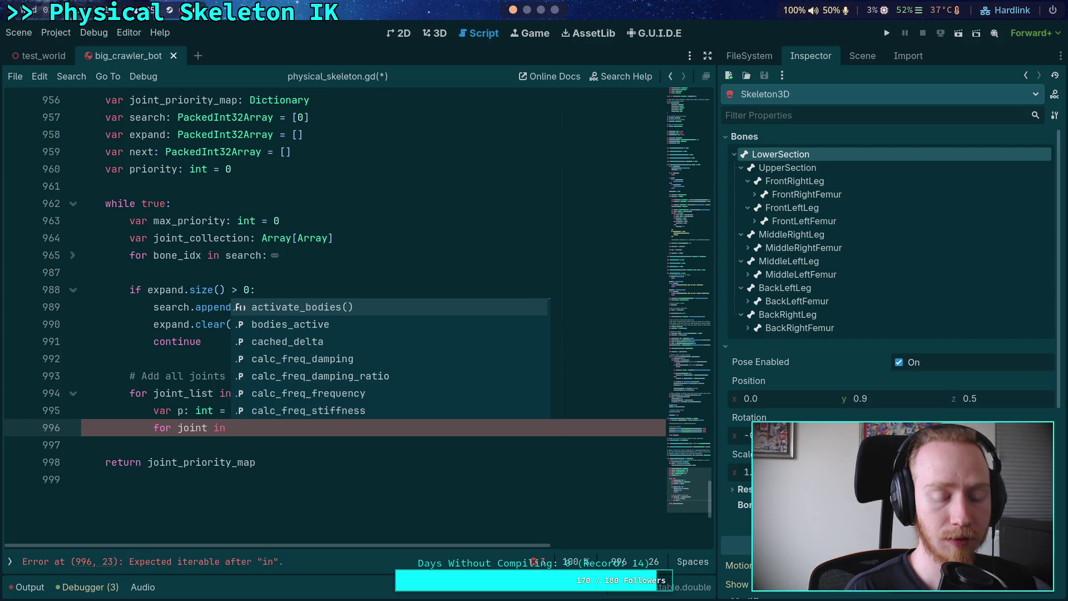
{"action": "key", "text": "BackSpace"}
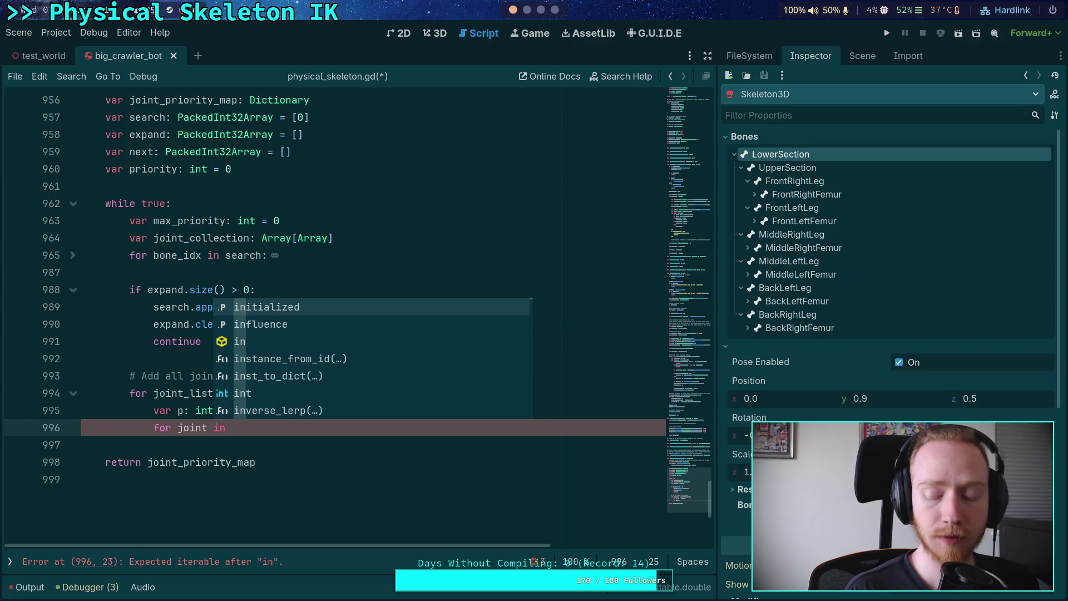
{"action": "type", "text": "joint_list:"}
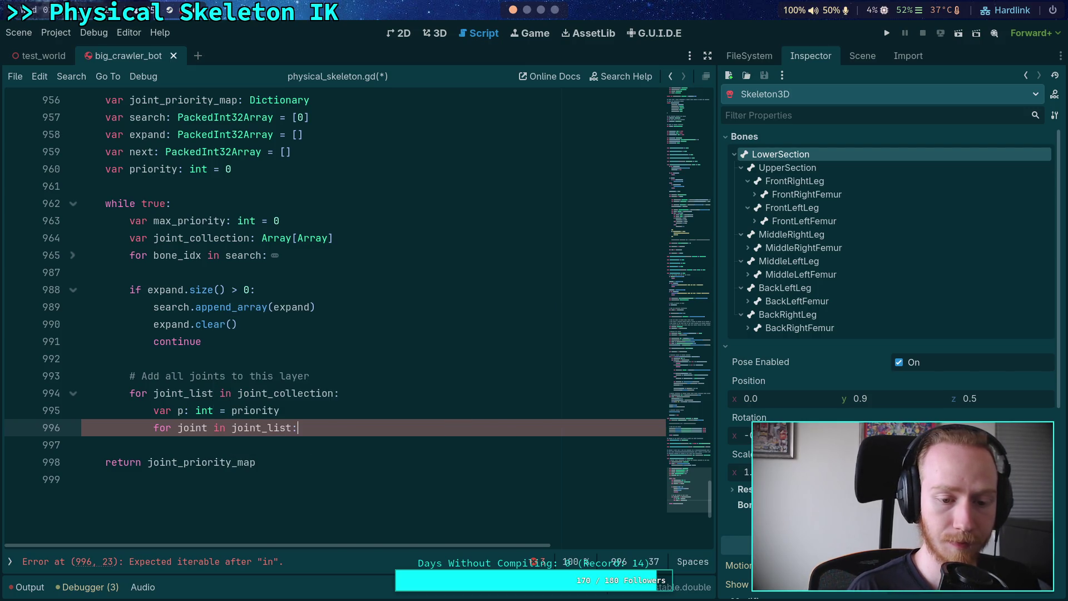
{"action": "key", "text": "Return"}
- Review the priority declaration and discard a started 'if' in the empty loop body
{"action": "scroll", "coordinate": [301, 468], "scroll_direction": "up", "scroll_amount": 1}
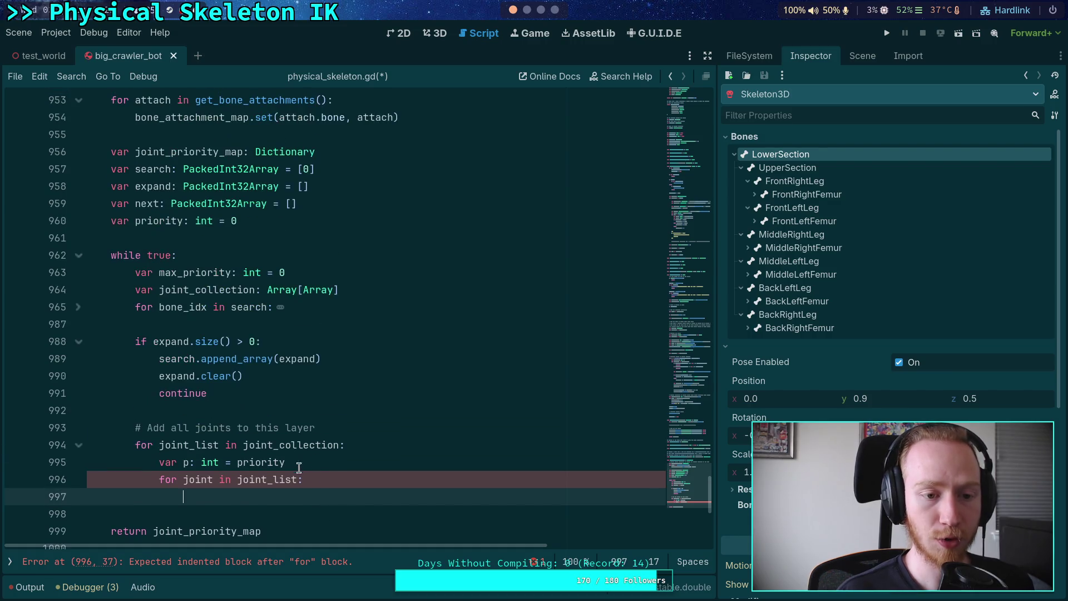
{"action": "left_click", "coordinate": [293, 222]}
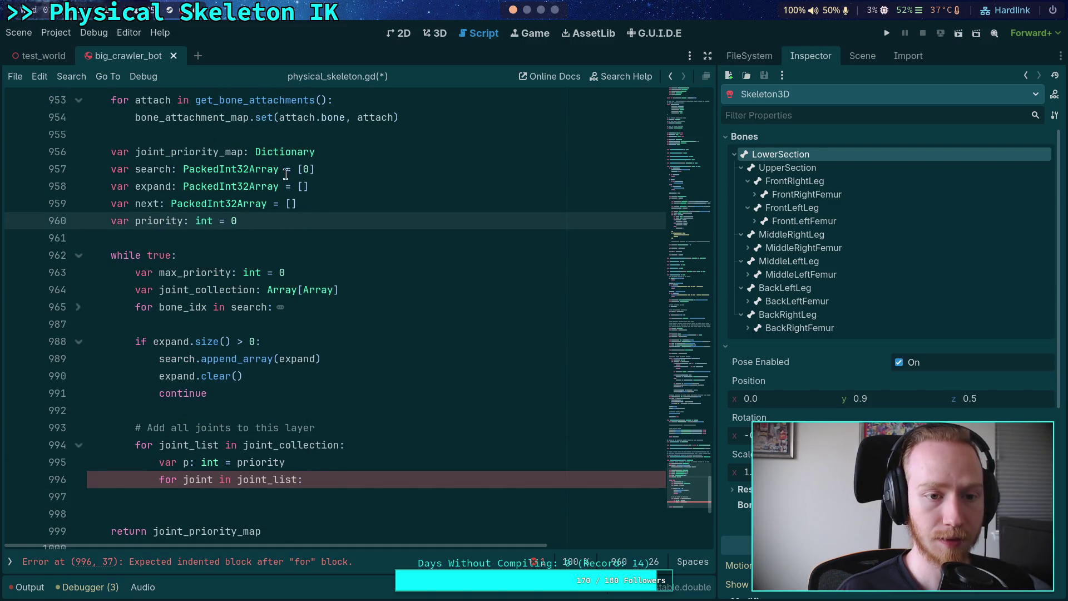
{"action": "double_click", "coordinate": [189, 152]}
{"action": "scroll", "coordinate": [311, 334], "scroll_direction": "down", "scroll_amount": 2}
{"action": "left_click", "coordinate": [346, 393]}
{"action": "scroll", "coordinate": [456, 413], "scroll_direction": "up", "scroll_amount": 2}
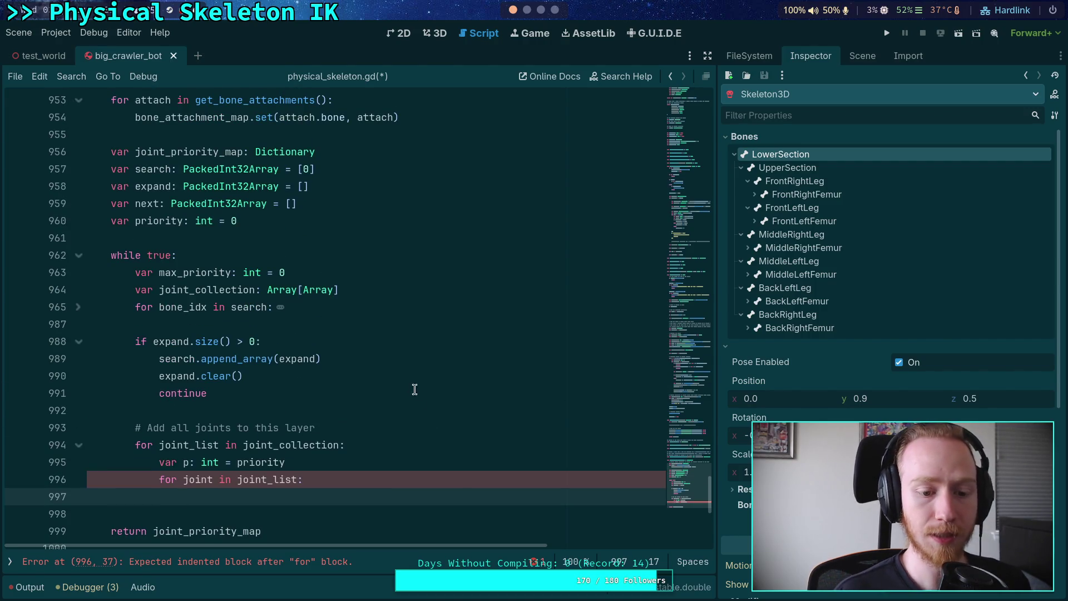
{"action": "type", "text": "if"}
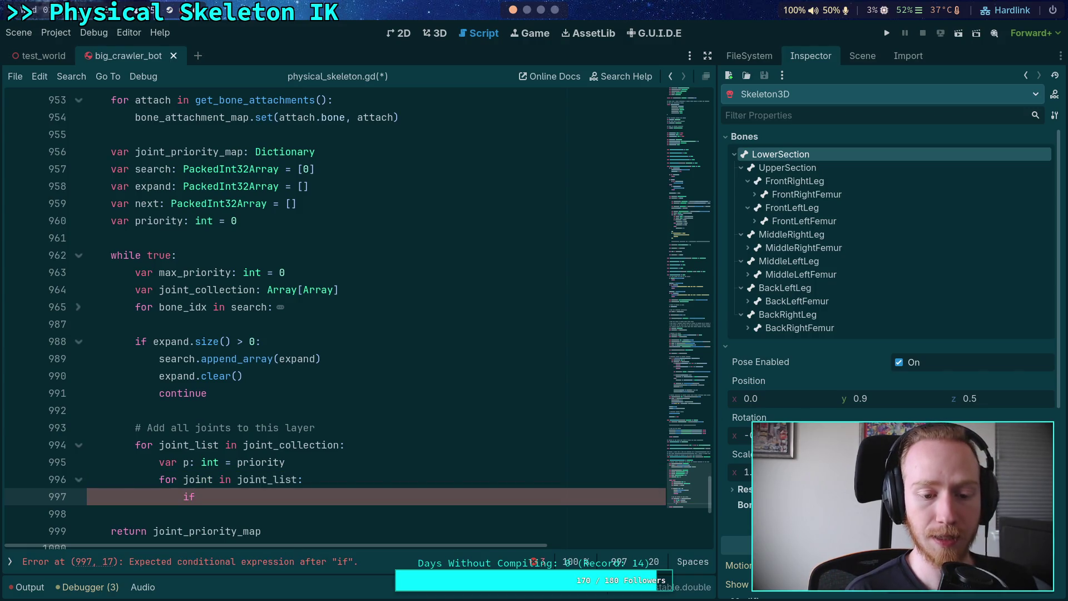
{"action": "key", "text": "BackSpace"}
{"action": "key", "text": "BackSpace"}
{"action": "key", "text": "BackSpace"}
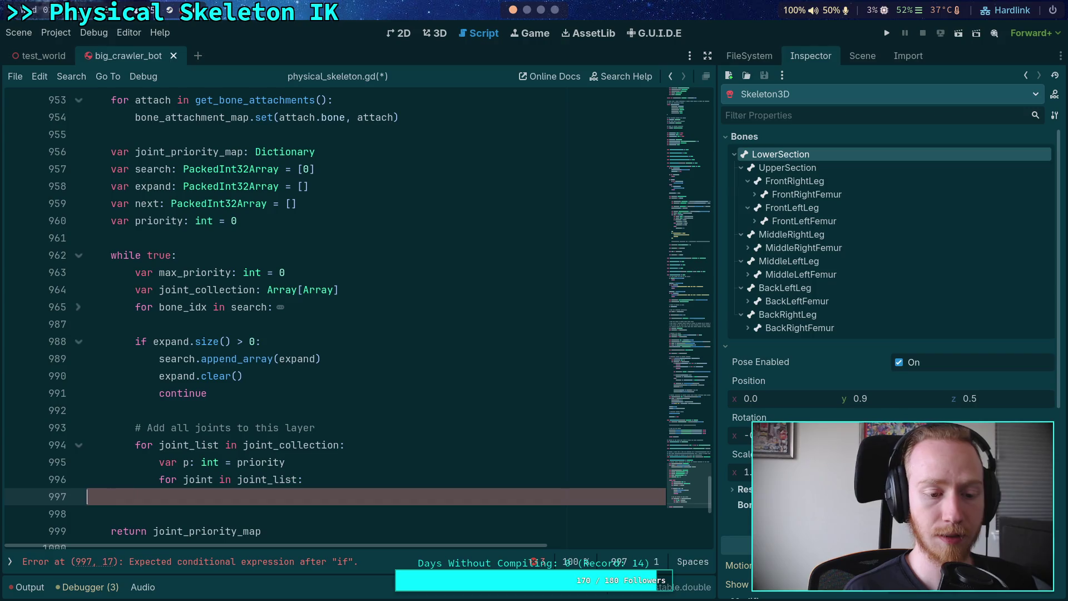
{"action": "left_click", "coordinate": [338, 454]}
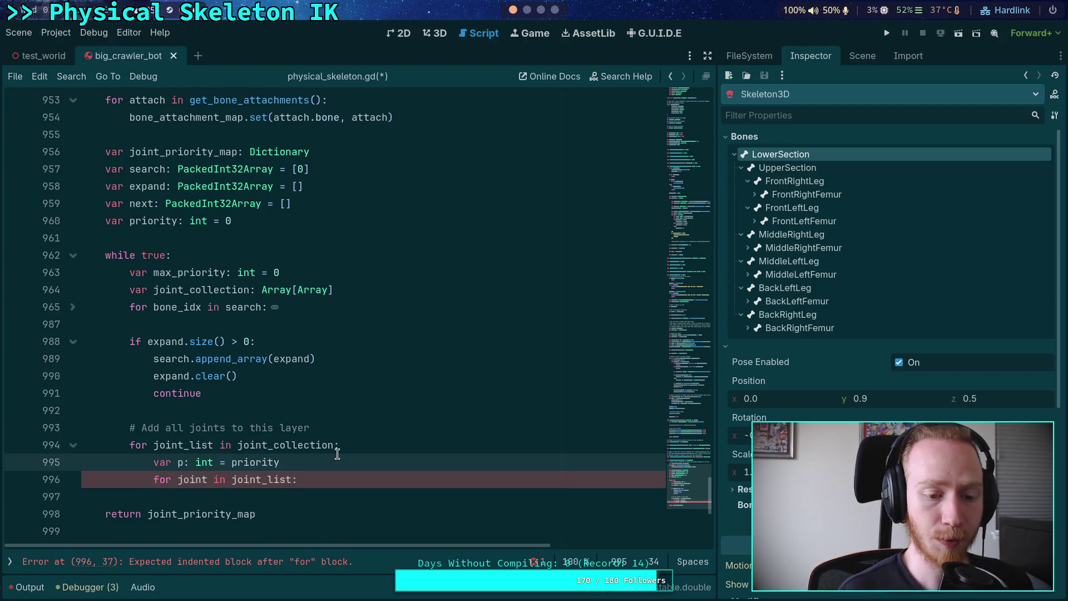
- Insert 'if not joint_priority_map.has(p):' with body 'joint_priority_map.set(p, Array())'
{"action": "key", "text": "Return"}
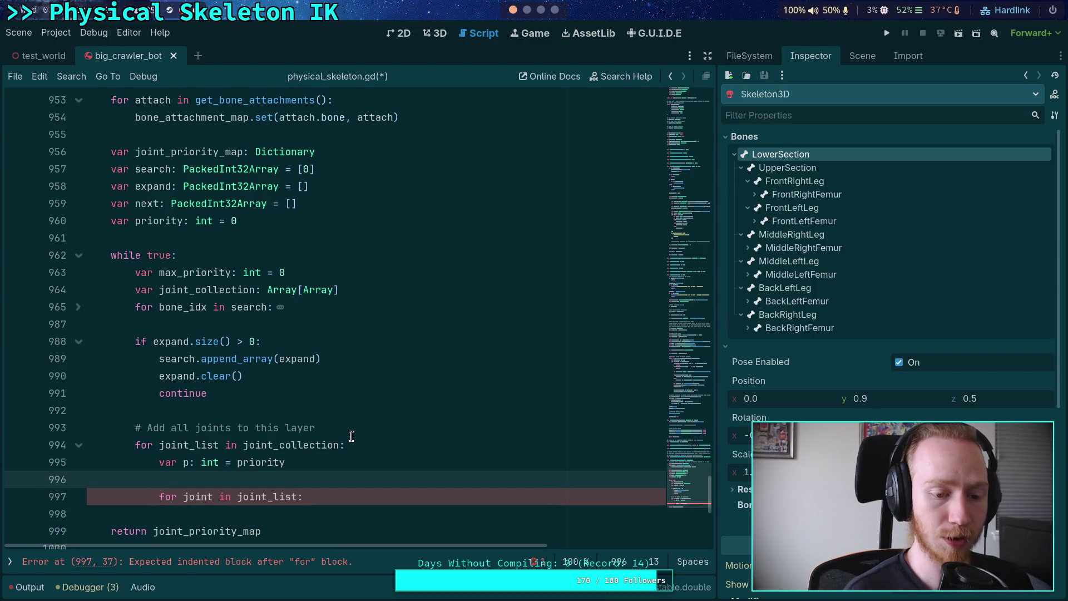
{"action": "type", "text": "i"}
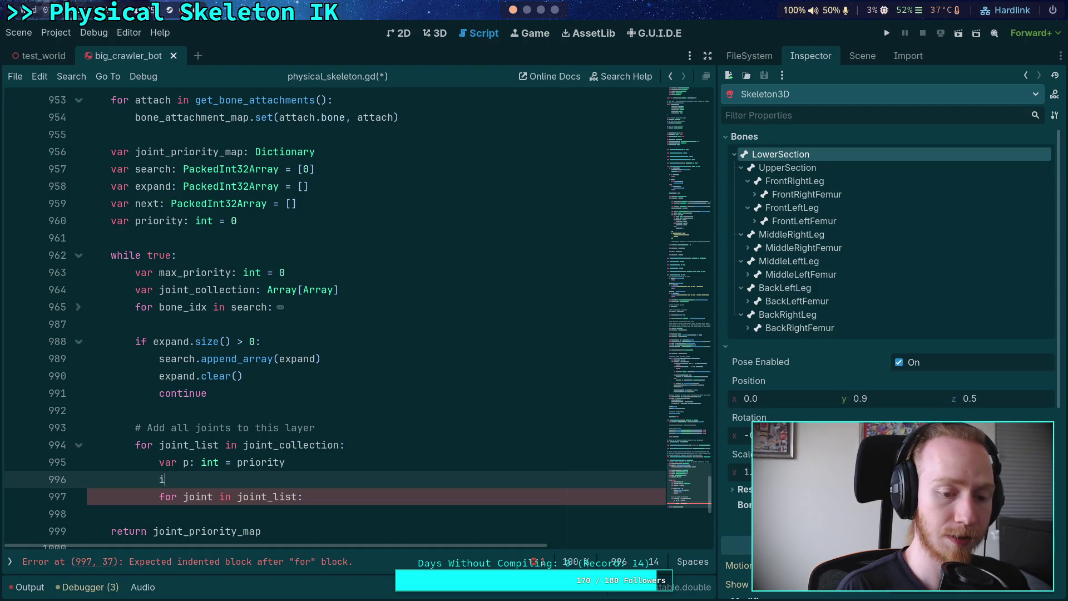
{"action": "type", "text": "f not joint_pr"}
{"action": "key", "text": "Return"}
{"action": "type", "text": ".has(p)"}
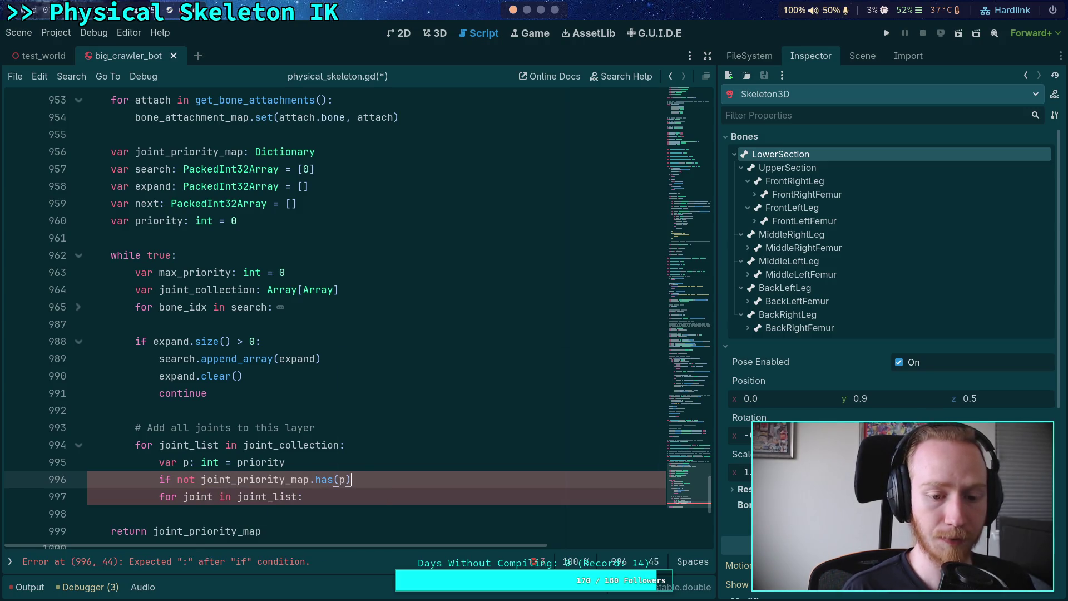
{"action": "type", "text": ":"}
{"action": "key", "text": "Return"}
{"action": "type", "text": "joint_pri"}
{"action": "key", "text": "Return"}
{"action": "type", "text": ".se"}
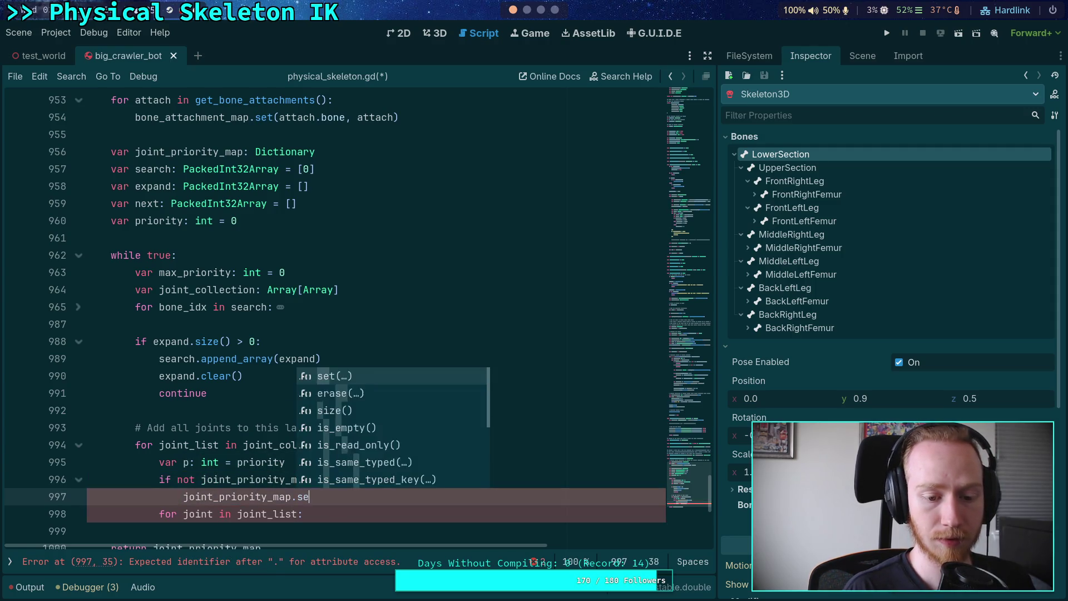
{"action": "type", "text": "t("}
{"action": "key", "text": "Return"}
{"action": "type", "text": "p, "}
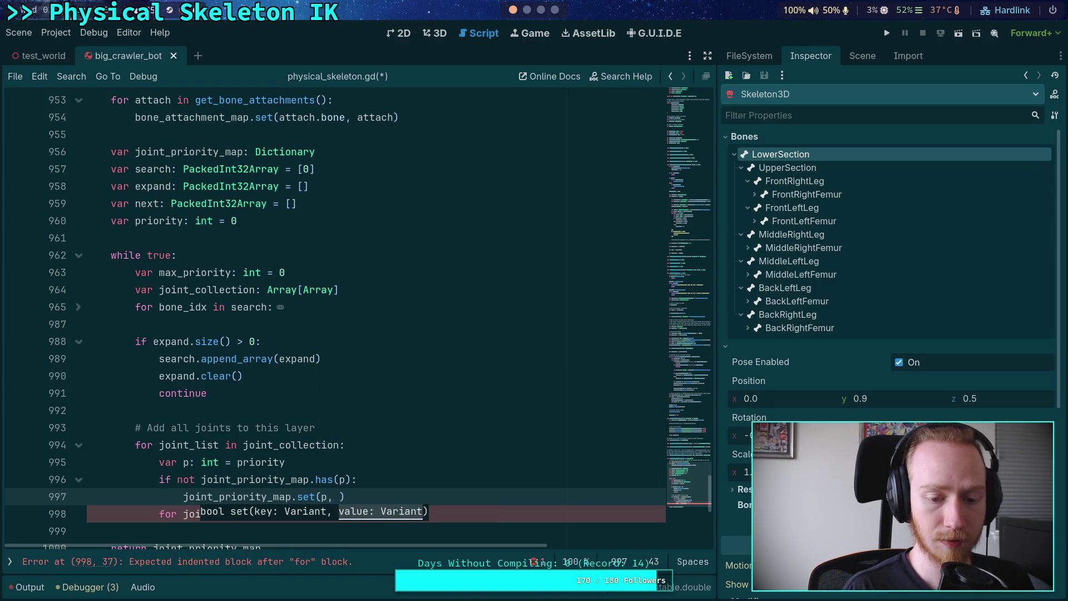
{"action": "type", "text": "Array())"}
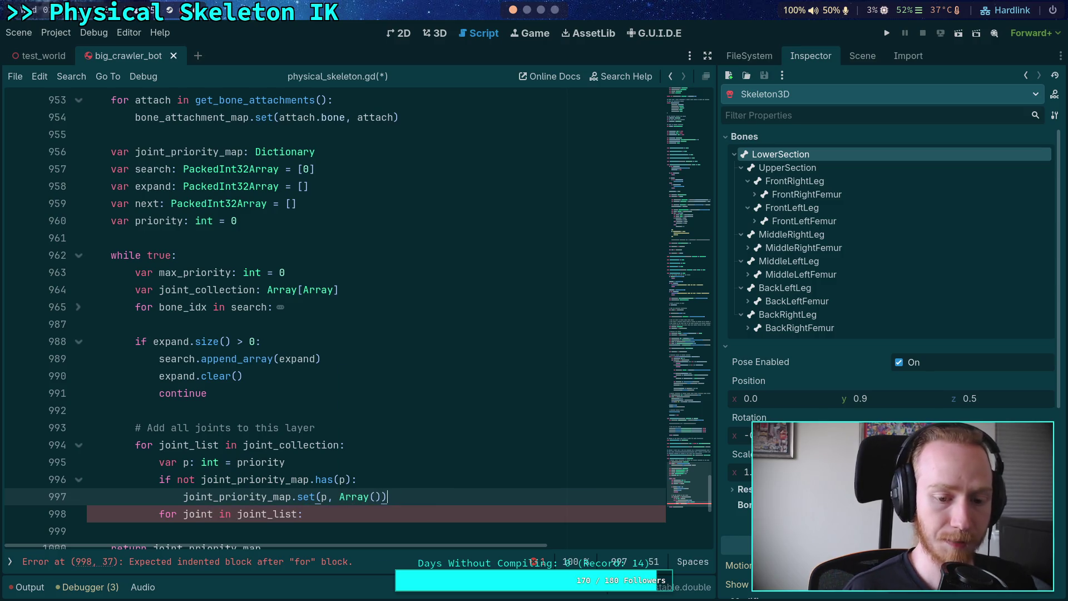
- Add an indented empty line inside the joint loop and select the if-not block
{"action": "scroll", "coordinate": [417, 408], "scroll_direction": "down", "scroll_amount": 2}
{"action": "left_click", "coordinate": [408, 423]}
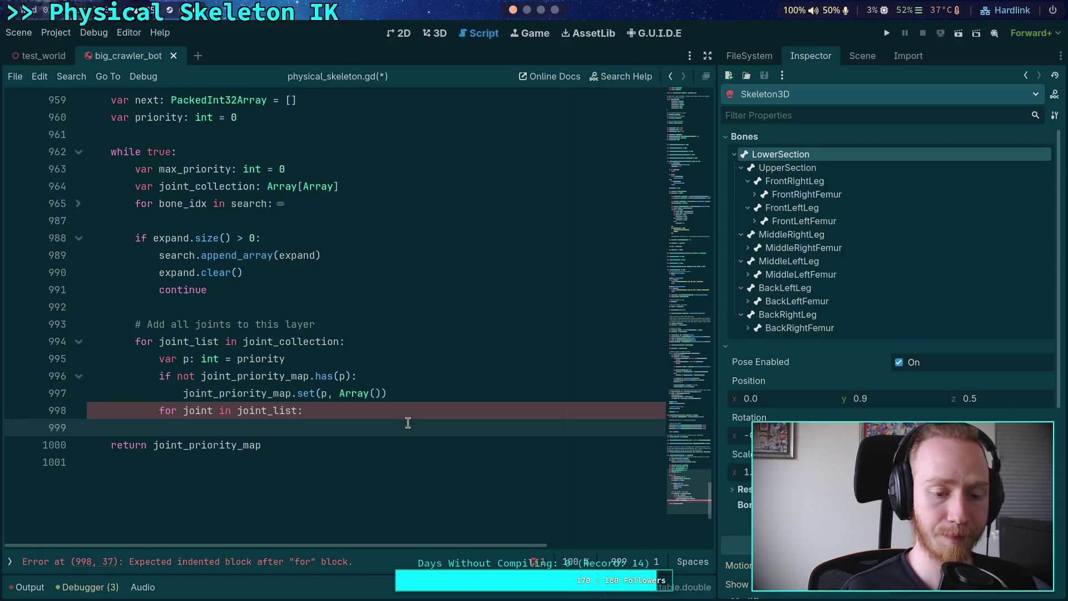
{"action": "key", "text": "Up"}
{"action": "key", "text": "End"}
{"action": "key", "text": "Return"}
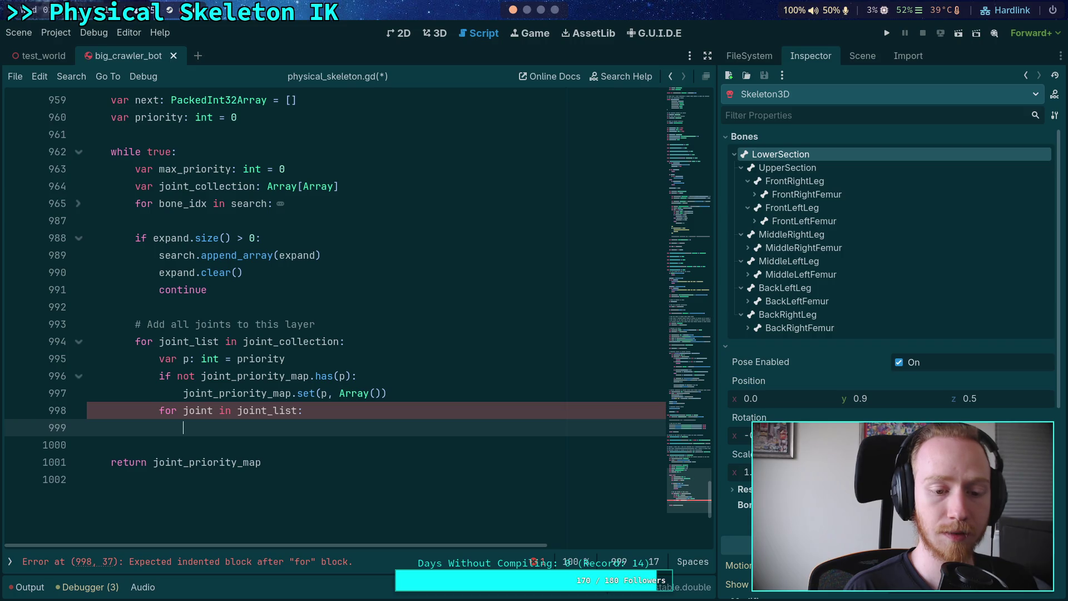
{"action": "scroll", "coordinate": [388, 438], "scroll_direction": "up", "scroll_amount": 1}
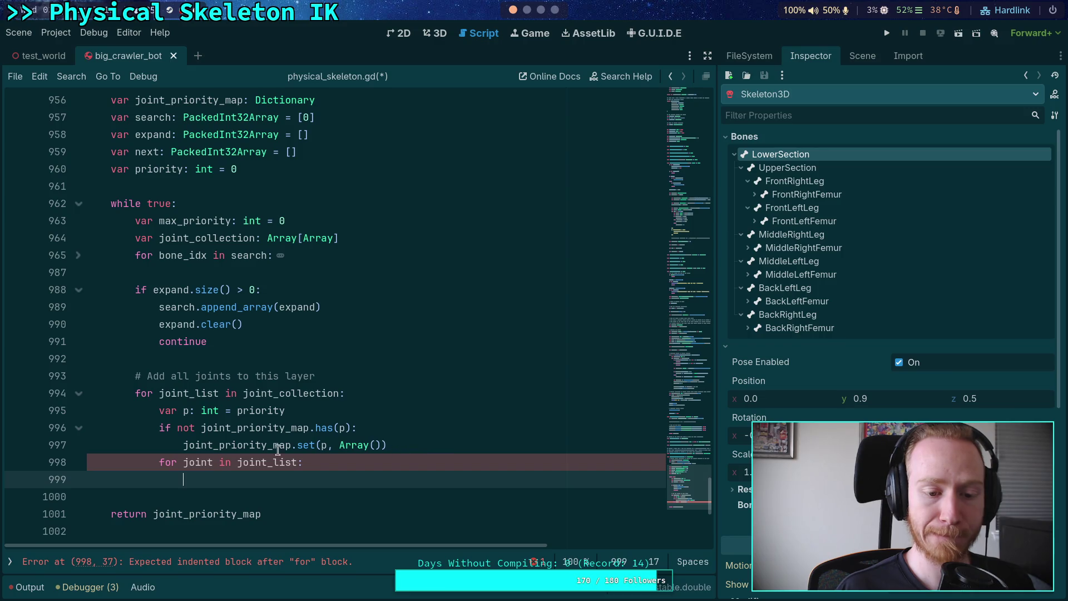
{"action": "left_click_drag", "start_coordinate": [154, 427], "coordinate": [257, 445]}
- Move the if-not block inside the joint loop, indented, with a new line after the set call
{"action": "left_click_drag", "start_coordinate": [416, 445], "coordinate": [190, 427]}
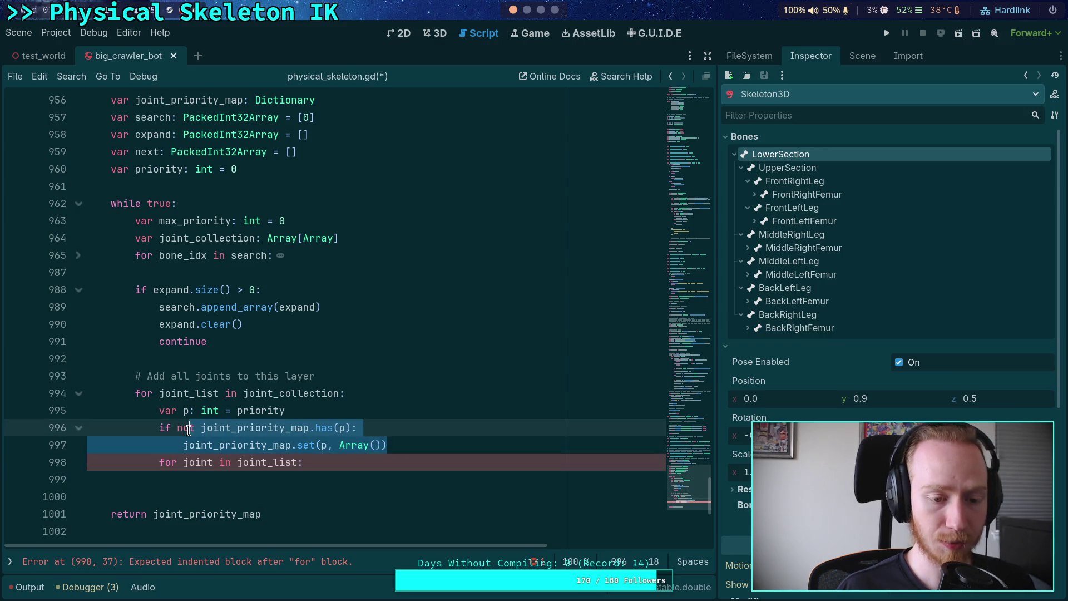
{"action": "key", "text": "alt+Down"}
{"action": "key", "text": "Tab"}
{"action": "key", "text": "Right"}
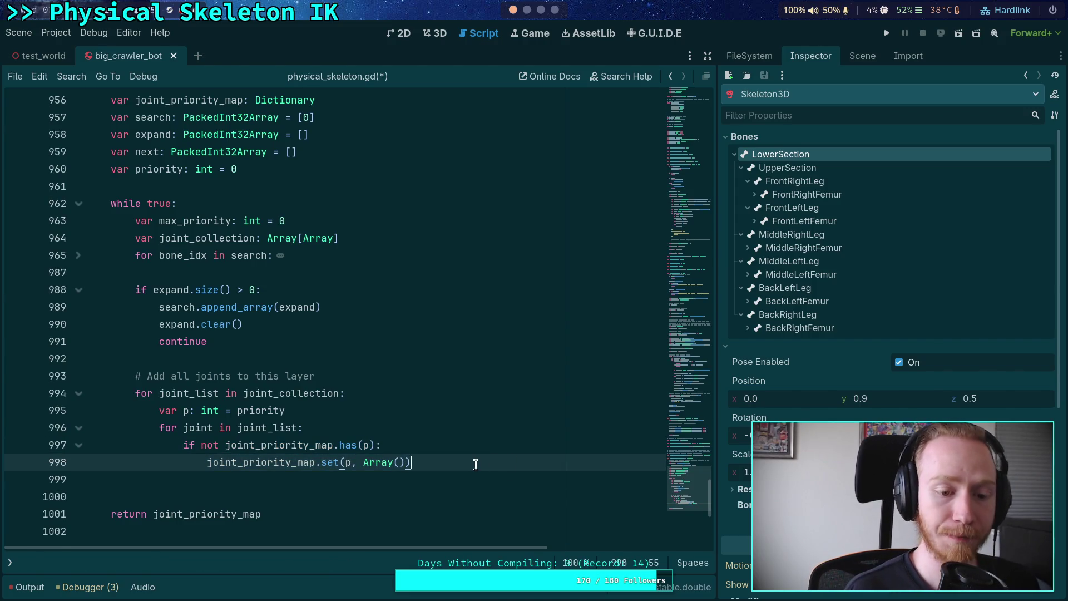
{"action": "key", "text": "Return"}
{"action": "key", "text": "BackSpace"}
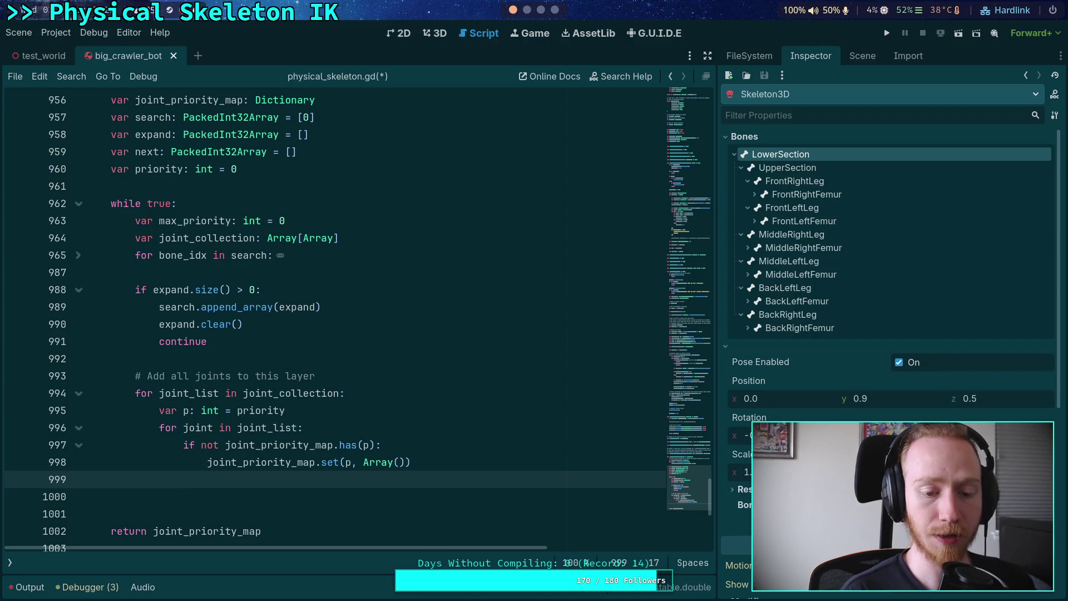
- Append each joint with 'joint_priority_map.get(p).append(joint)' on line 999
{"action": "type", "text": "joint_priority_map."}
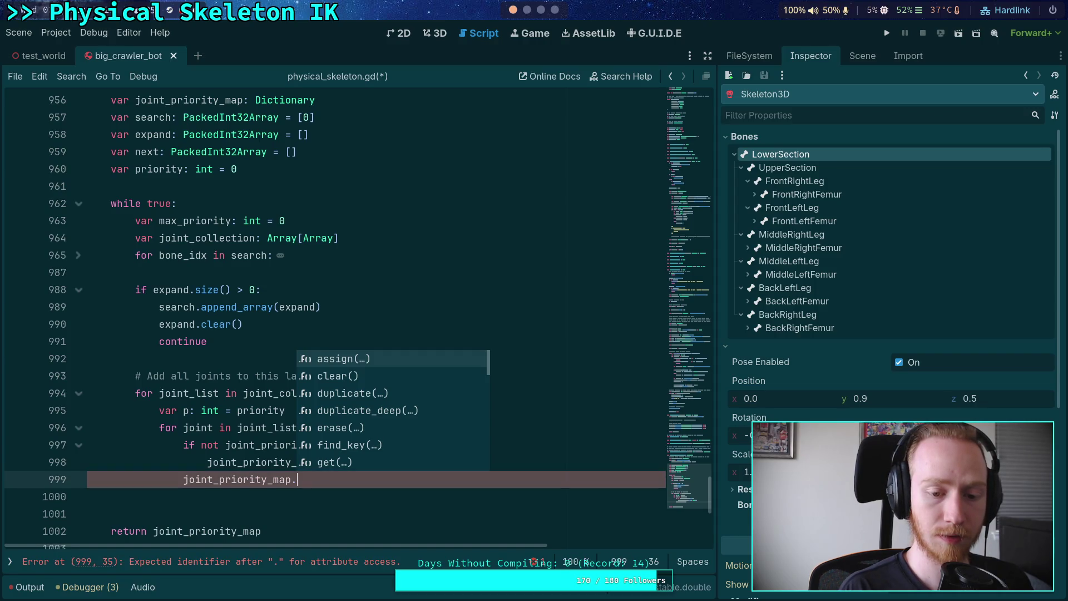
{"action": "key", "text": "Down"}
{"action": "key", "text": "Down"}
{"action": "key", "text": "Down"}
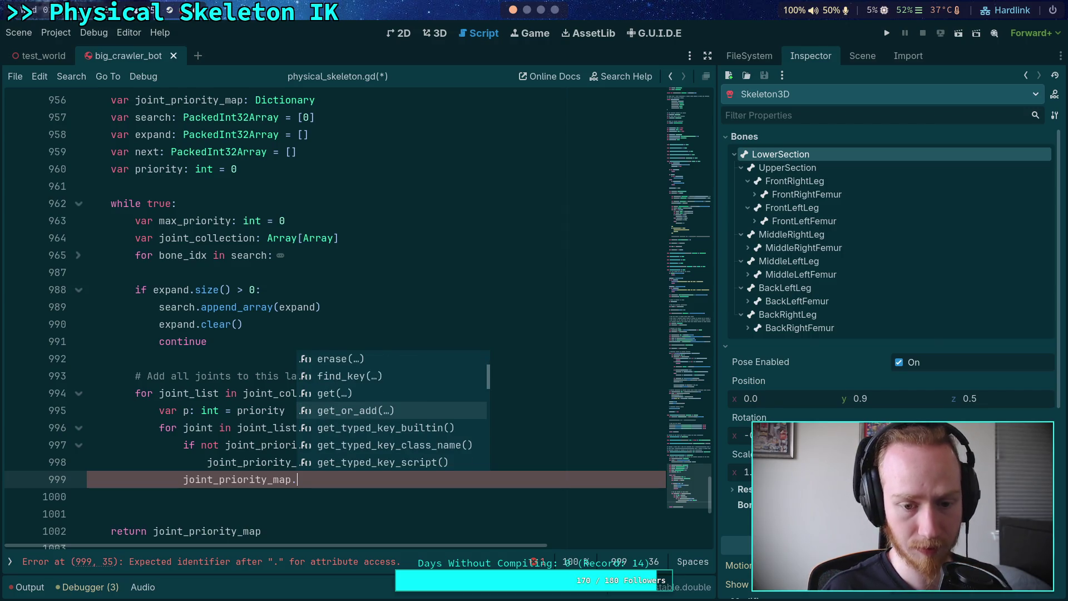
{"action": "key", "text": "Return"}
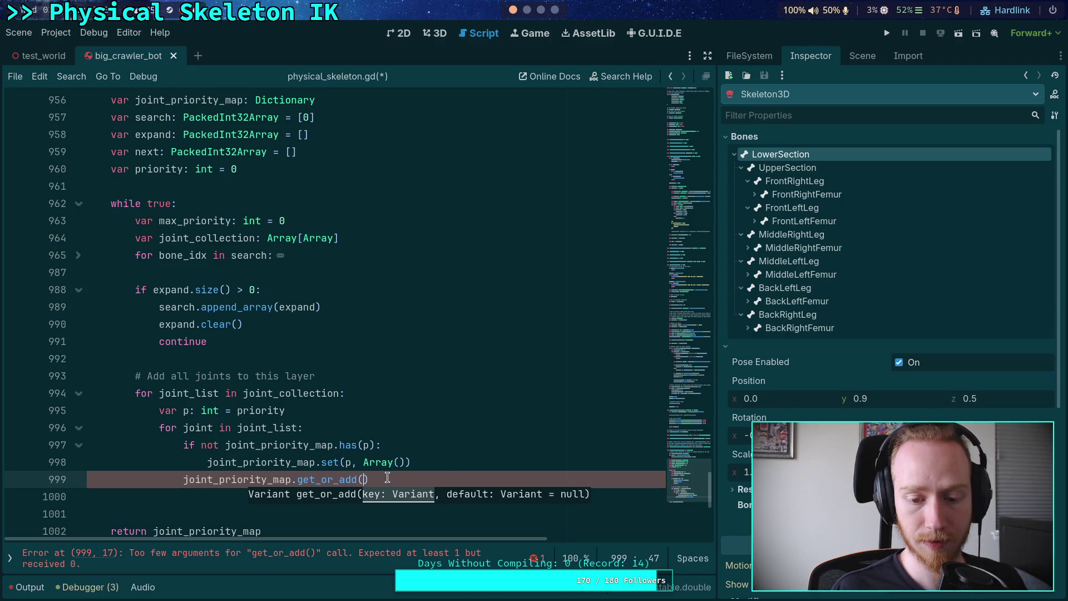
{"action": "type", "text": "p, Array"}
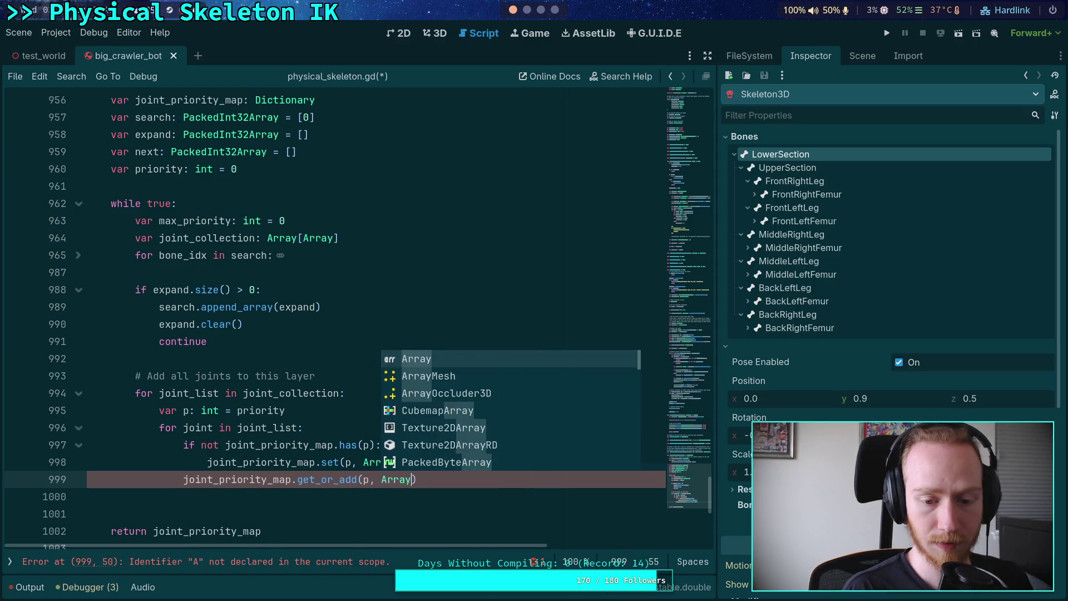
{"action": "type", "text": "("}
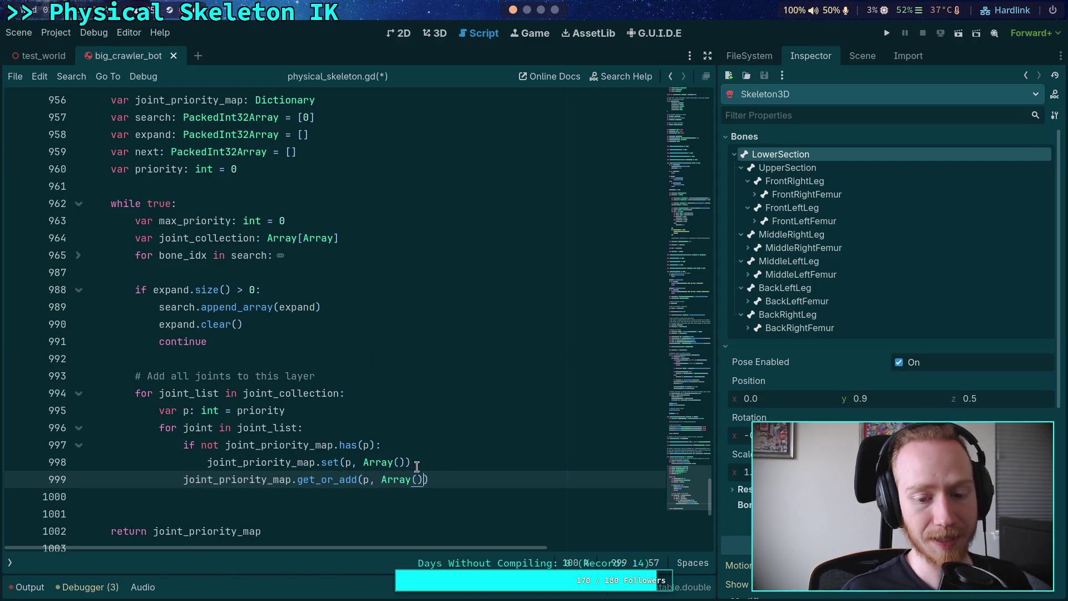
{"action": "left_click_drag", "start_coordinate": [423, 479], "coordinate": [376, 480]}
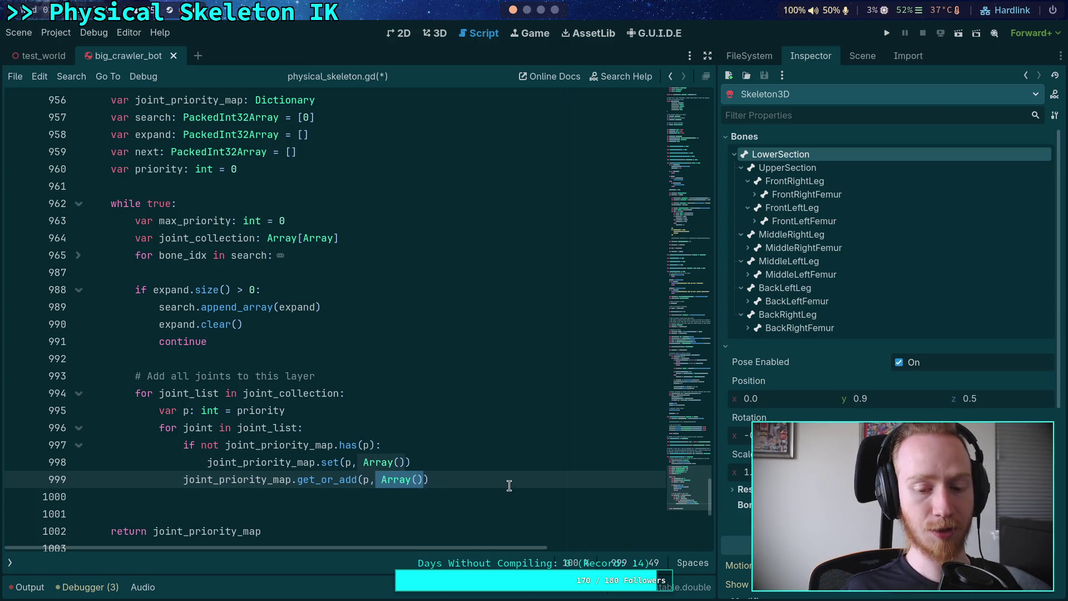
{"action": "left_click", "coordinate": [460, 479]}
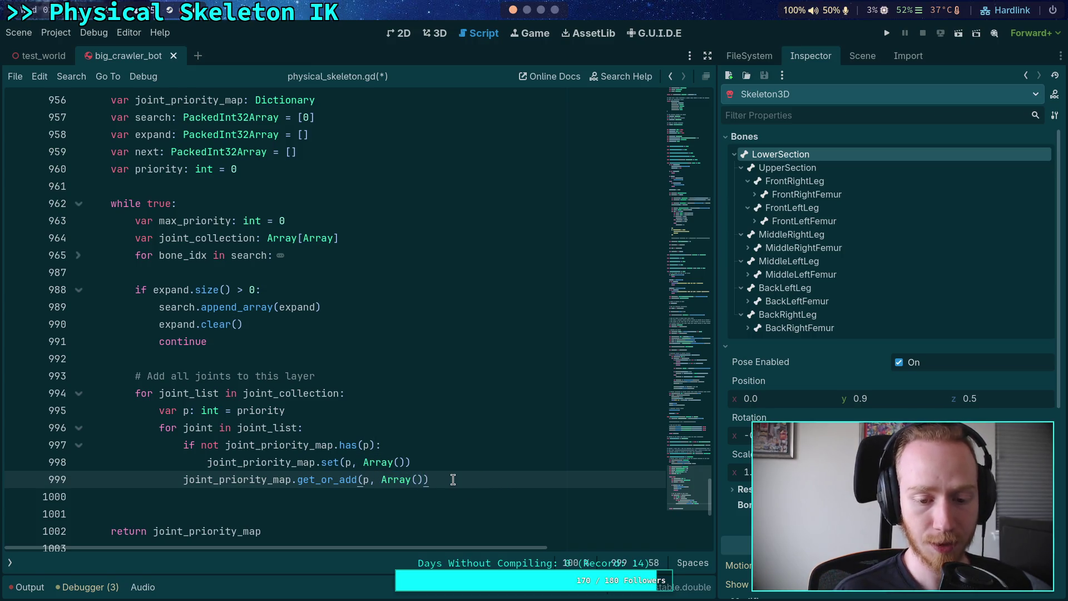
{"action": "left_click_drag", "start_coordinate": [438, 479], "coordinate": [315, 479]}
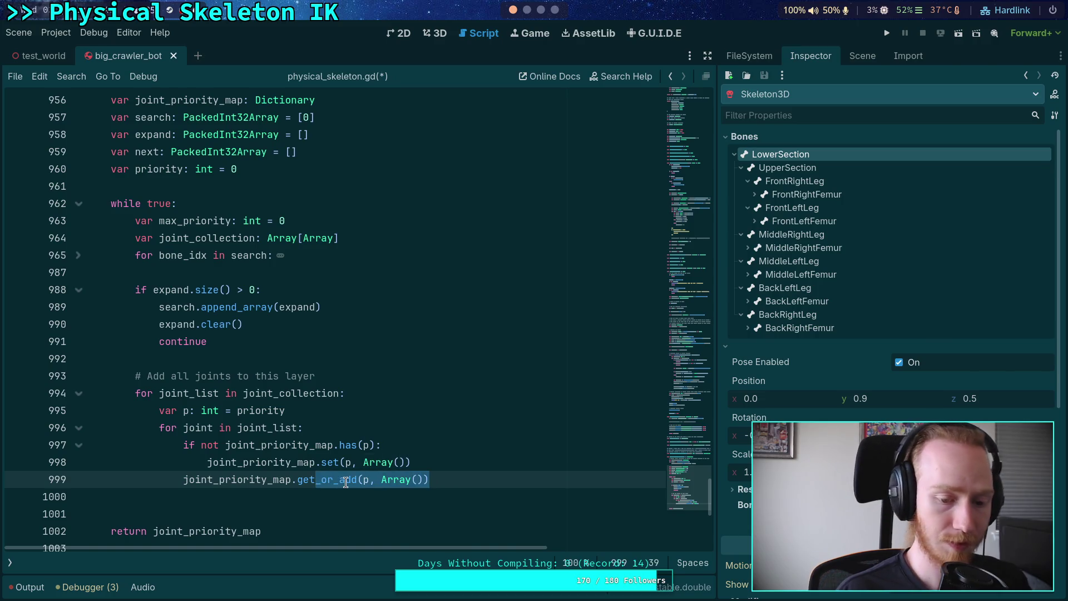
{"action": "key", "text": "BackSpace"}
{"action": "type", "text": "(p)"}
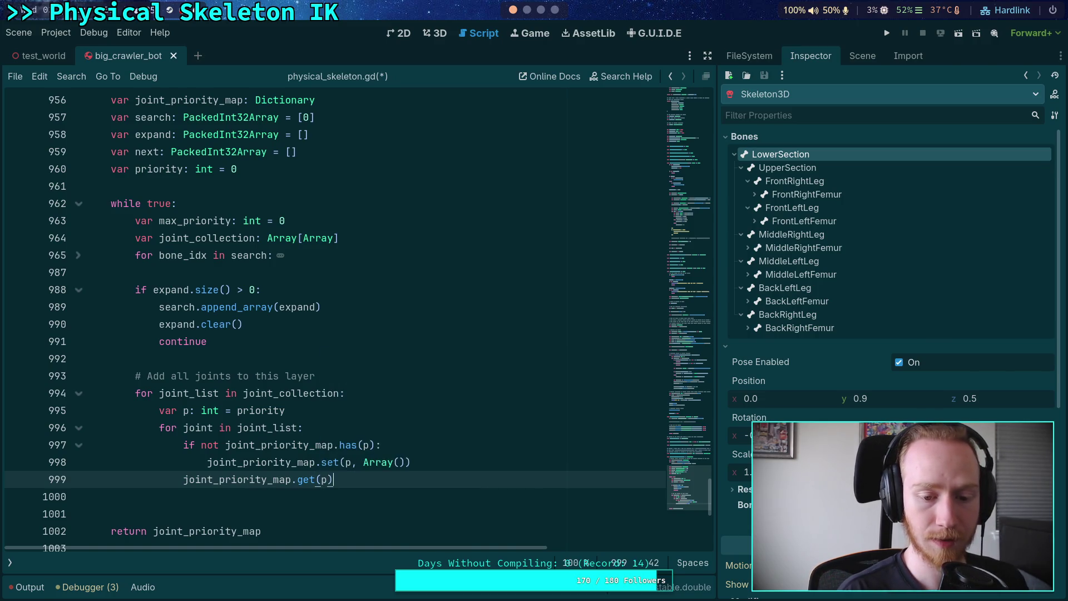
{"action": "type", "text": ".appe"}
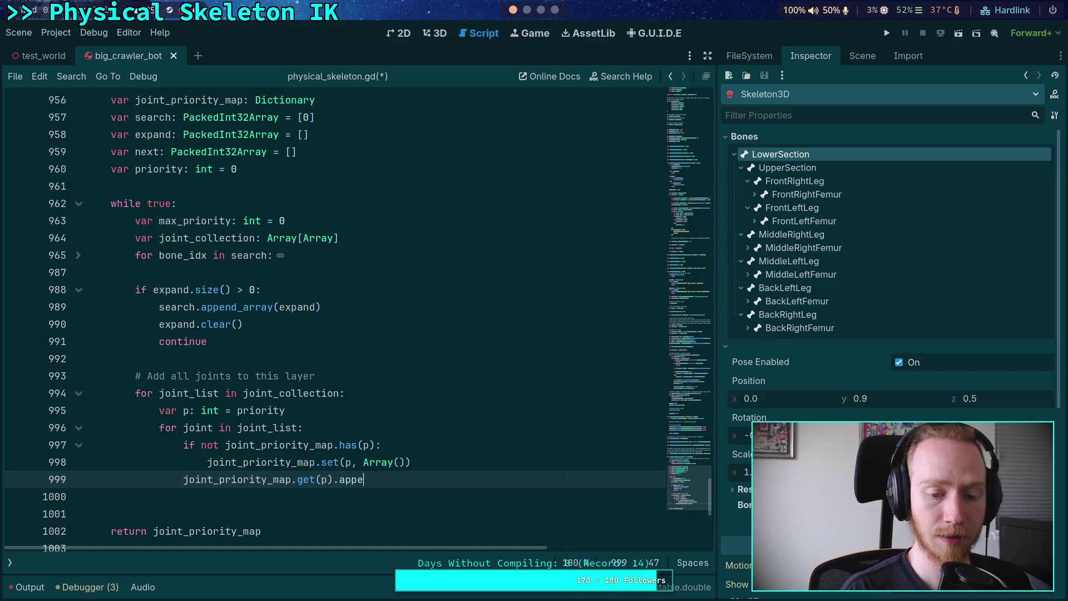
{"action": "type", "text": "nd(joint"}
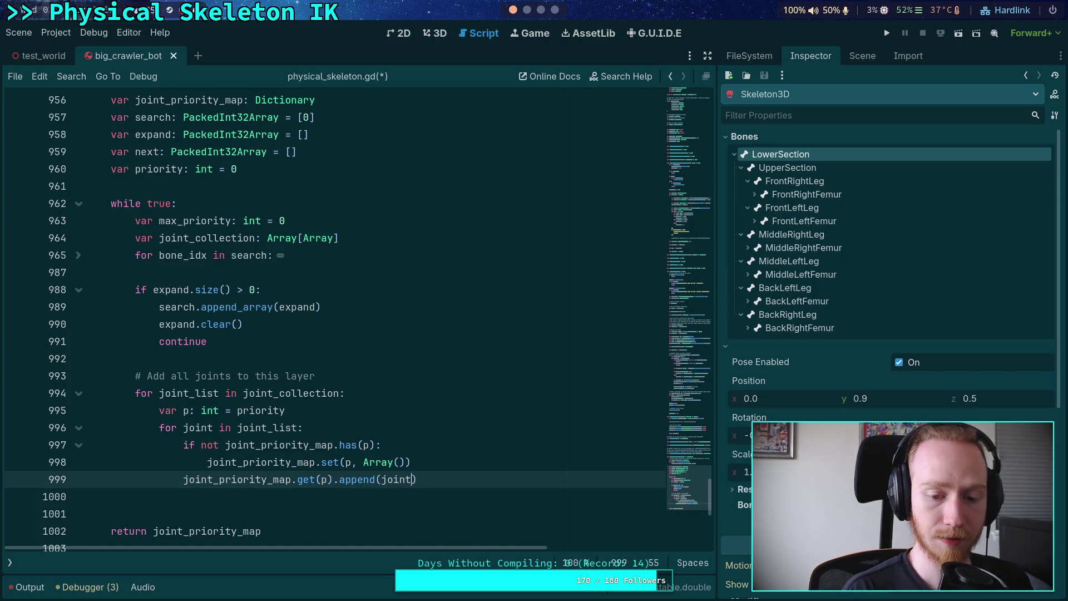
{"action": "type", "text": ")"}
- Add 'p += 1' after it, plus a dedented blank line before the return
{"action": "key", "text": "Return"}
{"action": "type", "text": "p"}
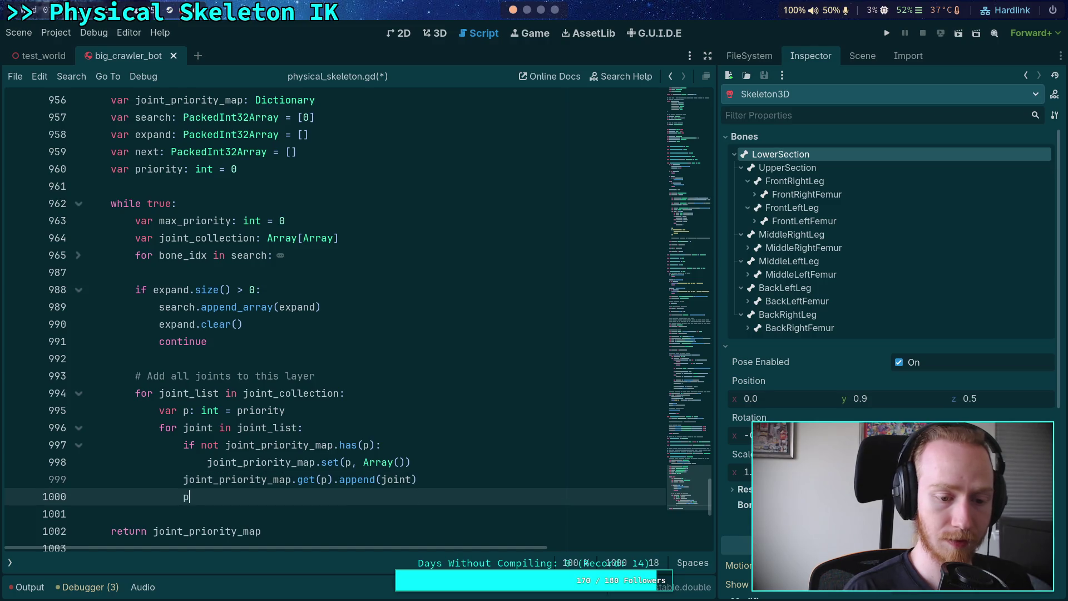
{"action": "type", "text": " += 1"}
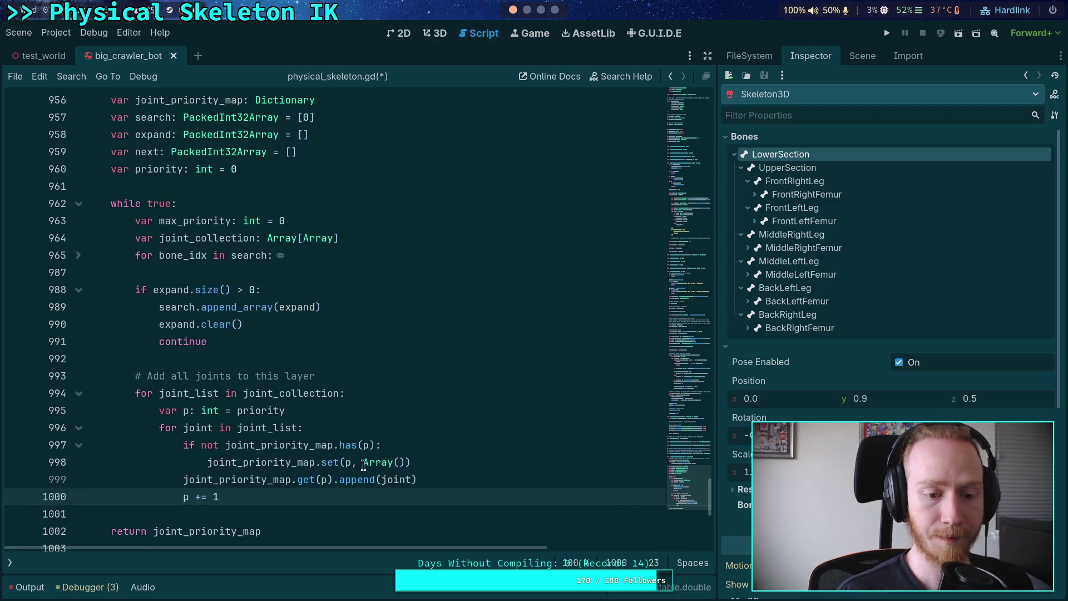
{"action": "scroll", "coordinate": [385, 455], "scroll_direction": "down", "scroll_amount": 1}
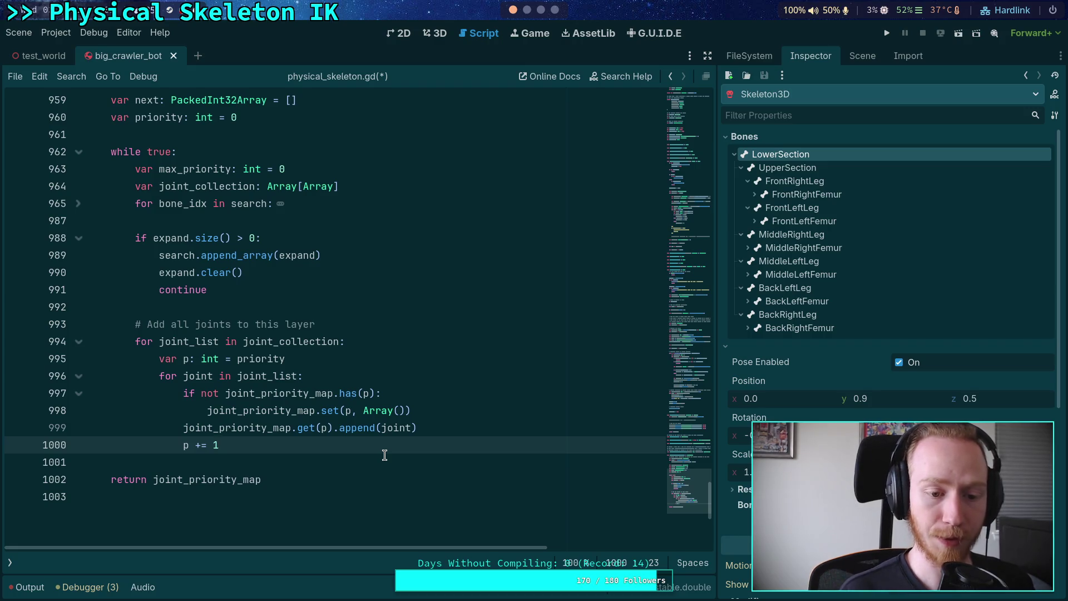
{"action": "key", "text": "Down"}
{"action": "key", "text": "BackSpace"}
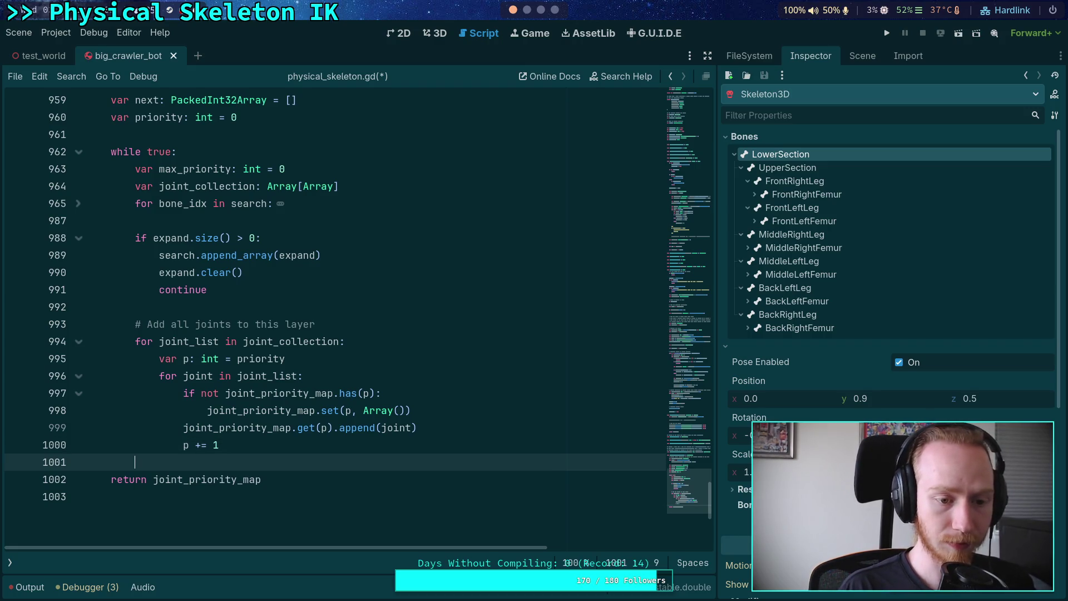
{"action": "key", "text": "Return"}
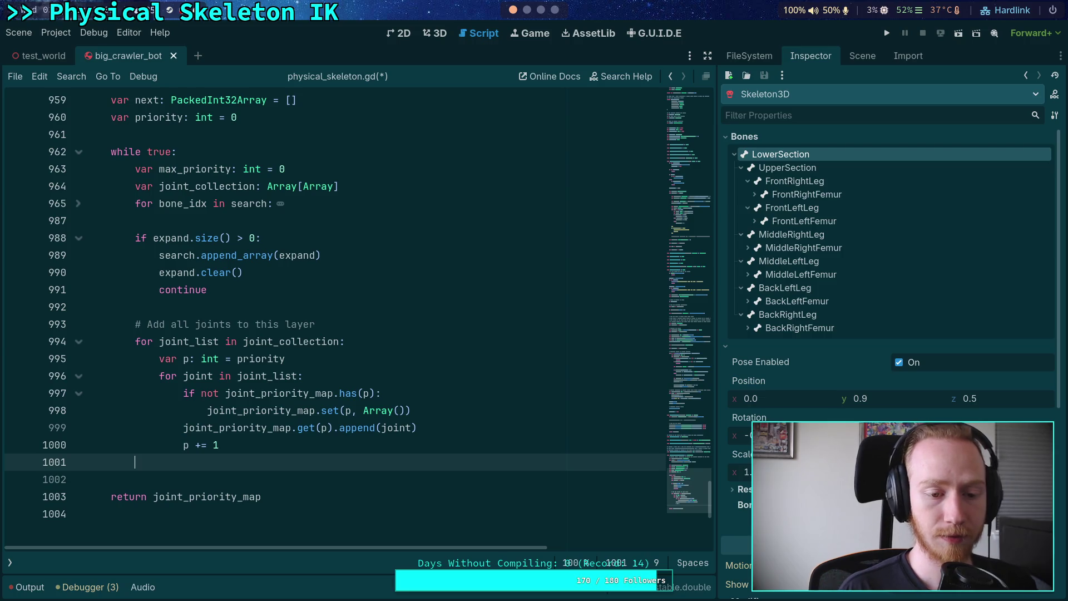
{"action": "scroll", "coordinate": [298, 417], "scroll_direction": "up", "scroll_amount": 2}
{"action": "scroll", "coordinate": [261, 370], "scroll_direction": "down", "scroll_amount": 2}
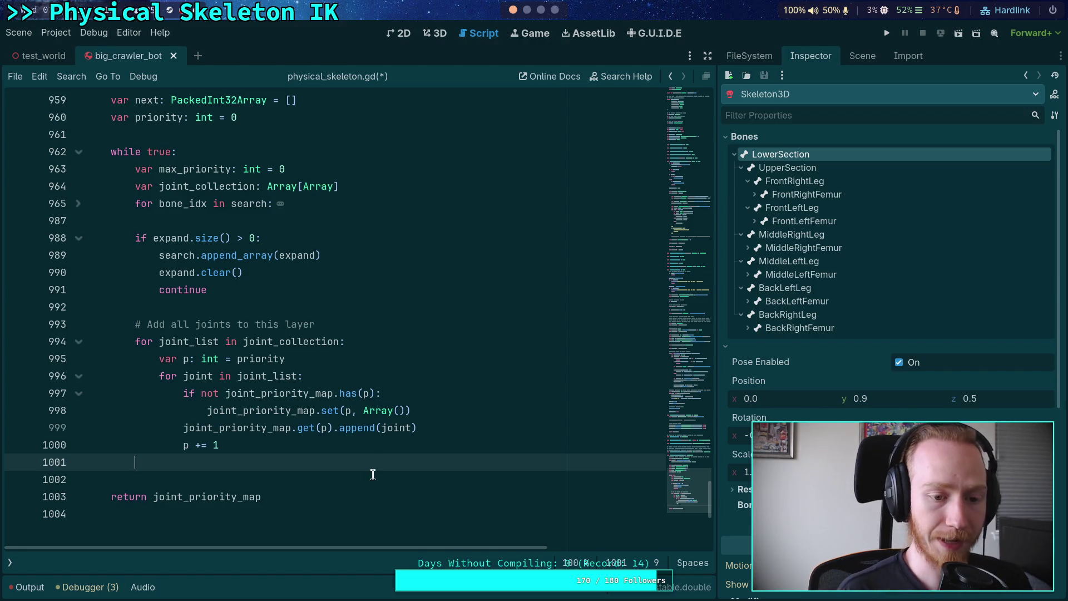
- Add 'priority += max_priority' on line 1002 after the joint-layer loop
{"action": "key", "text": "Return"}
{"action": "type", "text": "priority"}
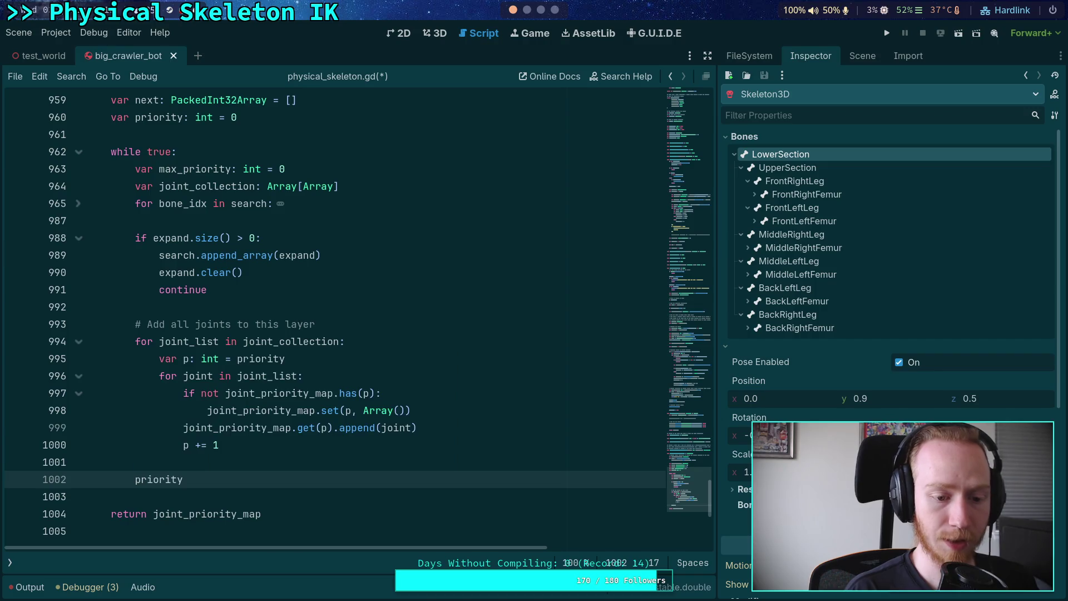
{"action": "type", "text": " +"}
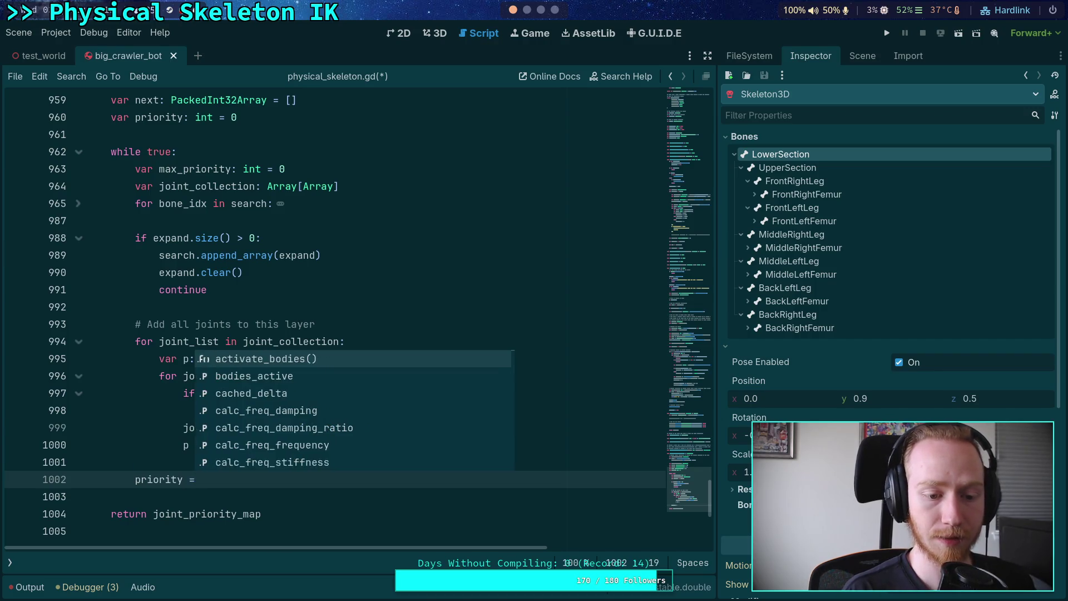
{"action": "key", "text": "BackSpace"}
{"action": "type", "text": "= ma"}
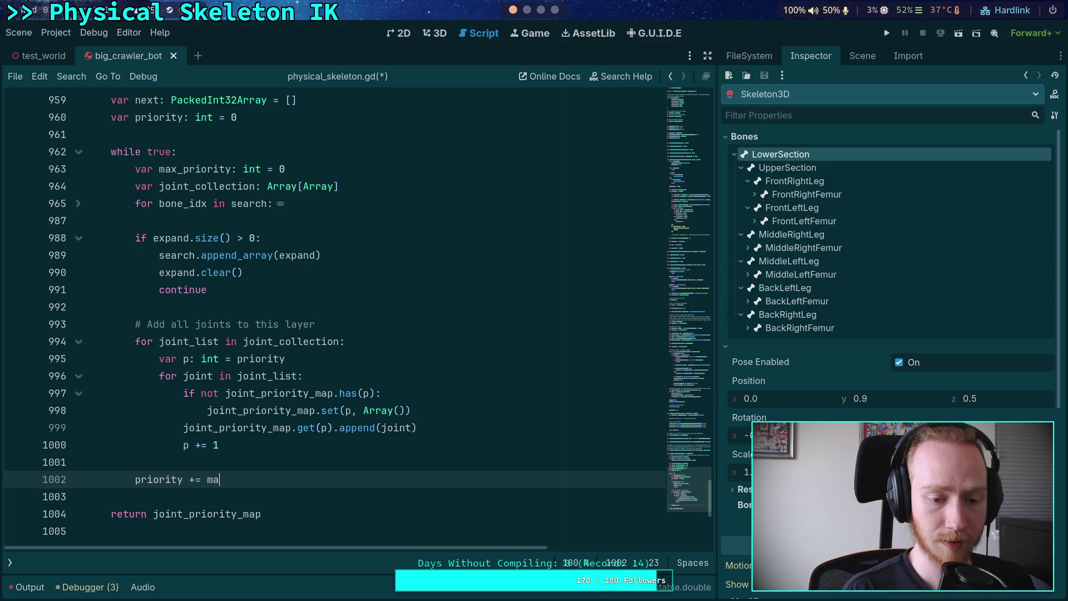
{"action": "key", "text": "Down"}
{"action": "key", "text": "Return"}
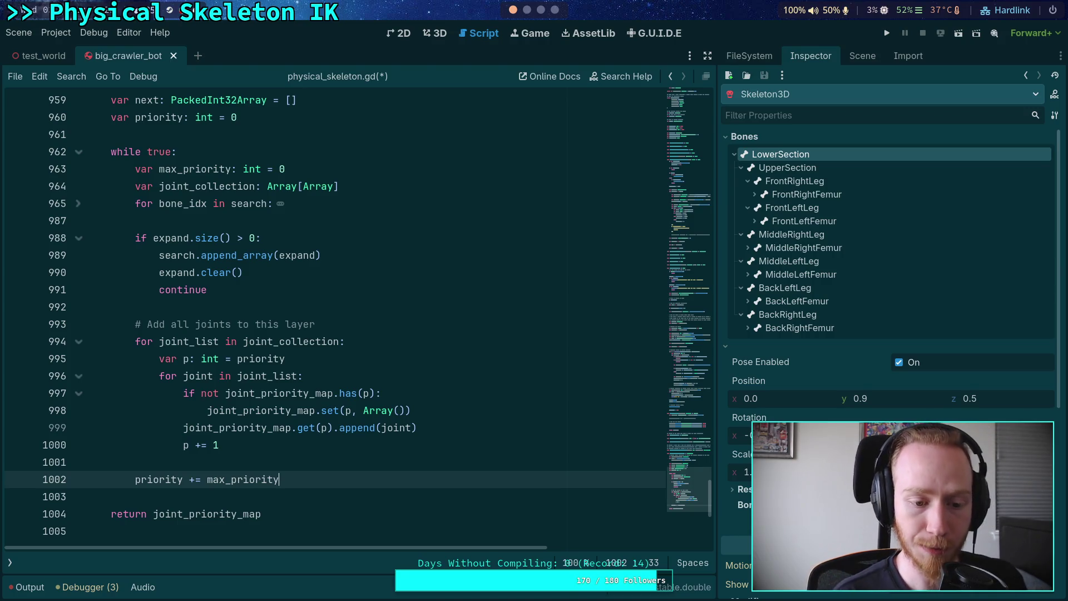
- Type and then delete a 'search =' line, returning to the end of line 988
{"action": "key", "text": "Return"}
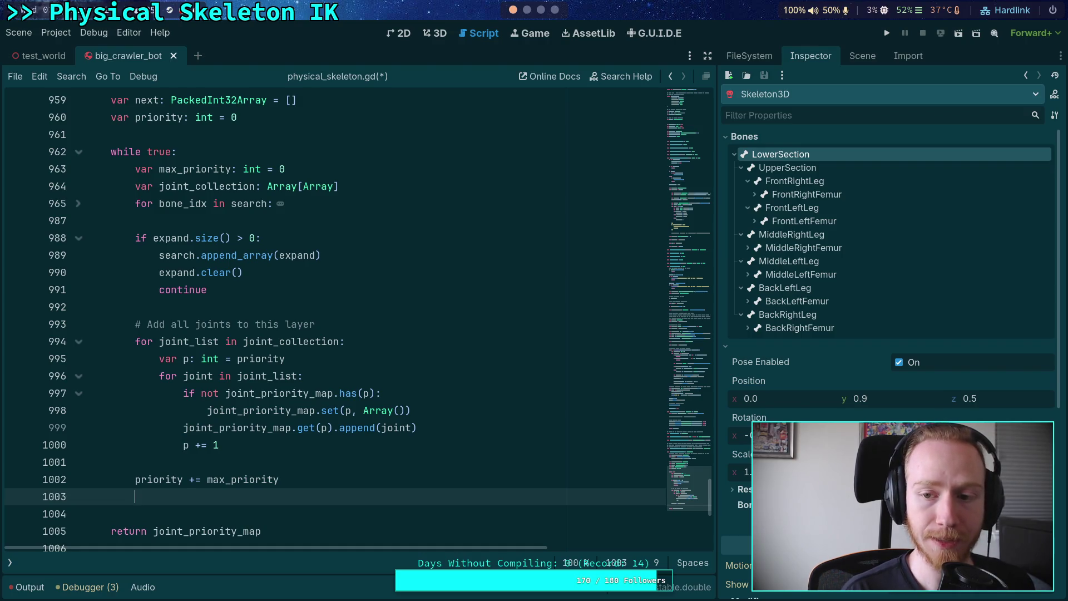
{"action": "type", "text": "search ="}
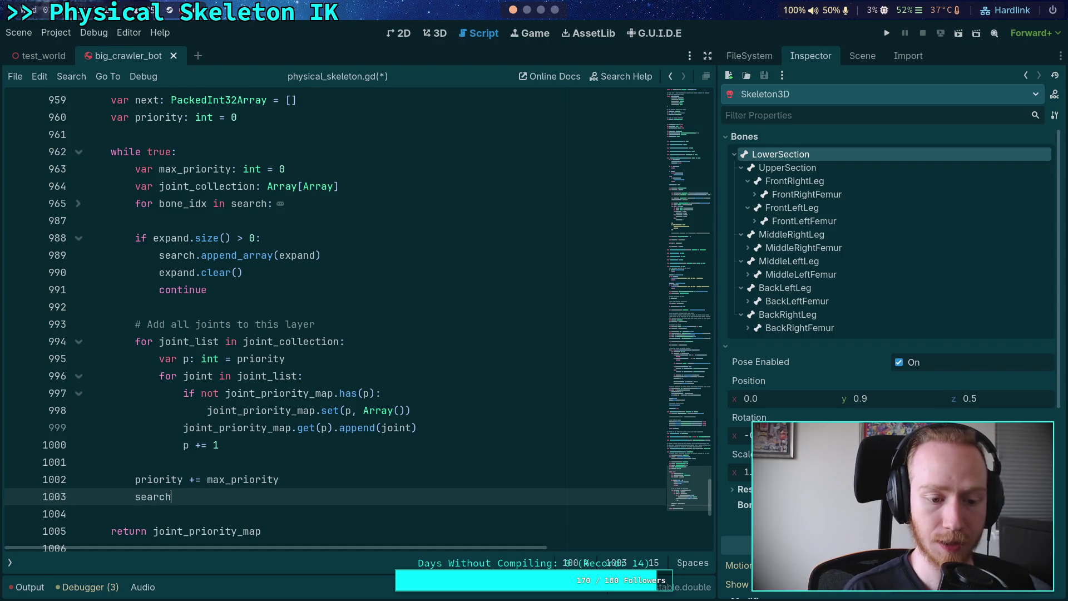
{"action": "key", "text": "BackSpace"}
{"action": "key", "text": "BackSpace"}
{"action": "key", "text": "BackSpace"}
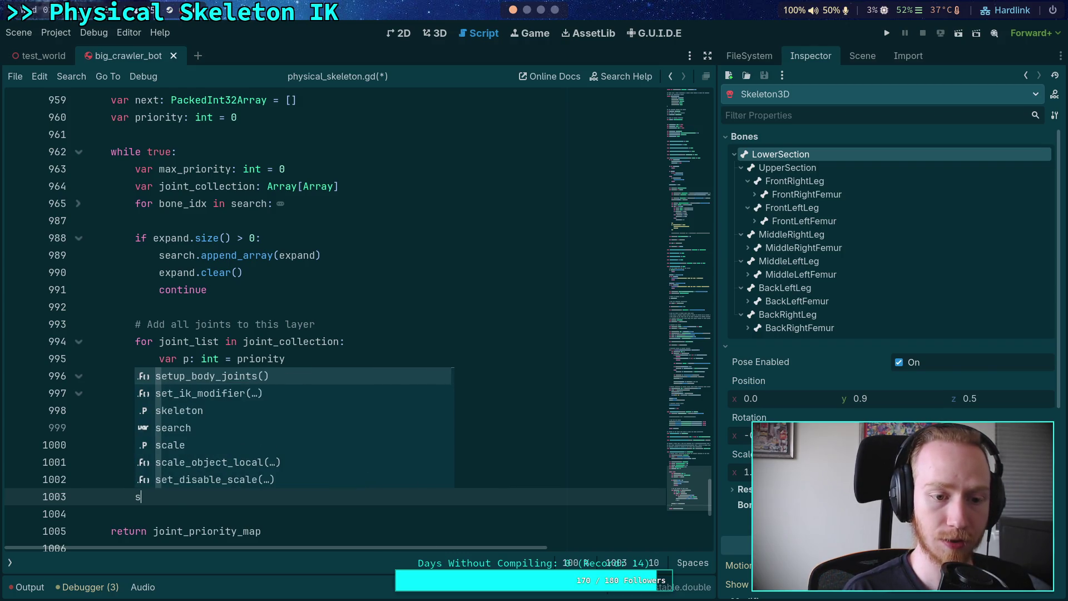
{"action": "key", "text": "BackSpace"}
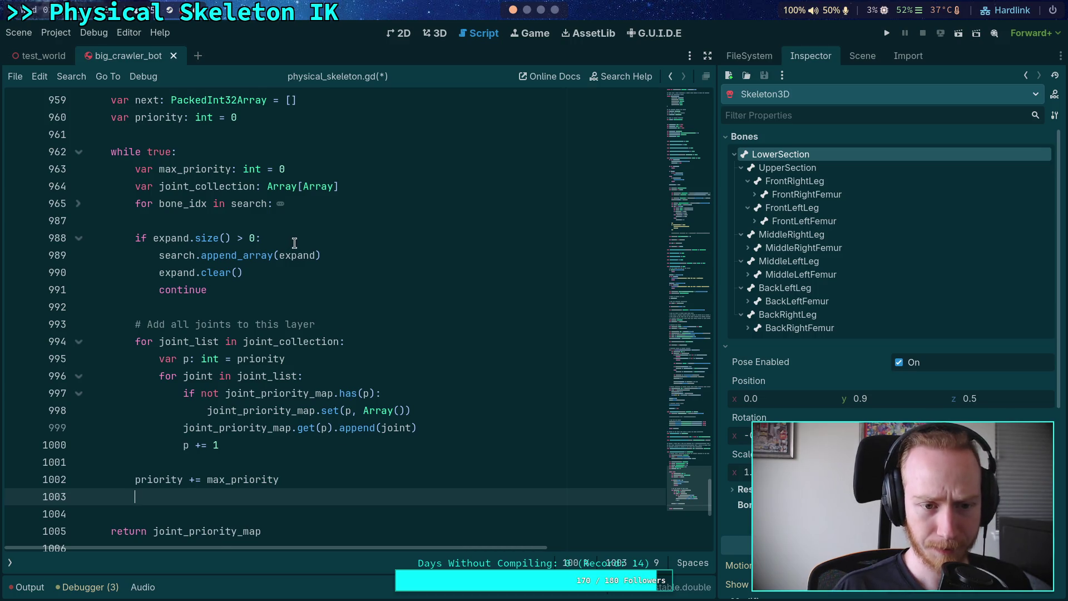
{"action": "scroll", "coordinate": [295, 243], "scroll_direction": "up", "scroll_amount": 2}
{"action": "left_click", "coordinate": [301, 341]}
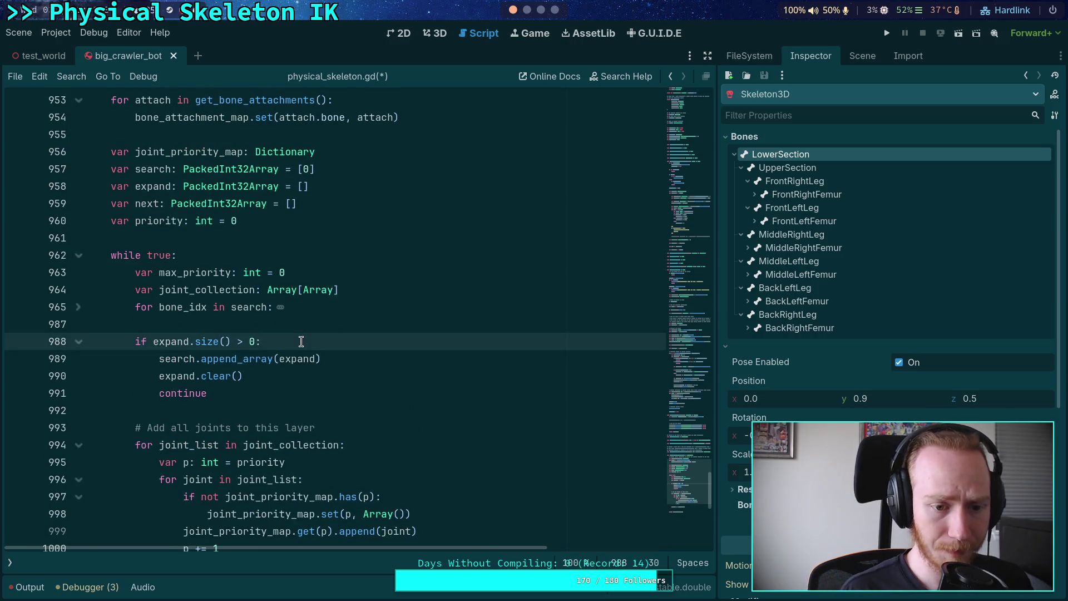
- Insert 'search.clear()' on a new line under line 988 in the expand branch
{"action": "key", "text": "Return"}
{"action": "type", "text": "search.cl"}
{"action": "key", "text": "Return"}
{"action": "scroll", "coordinate": [289, 367], "scroll_direction": "down", "scroll_amount": 1}
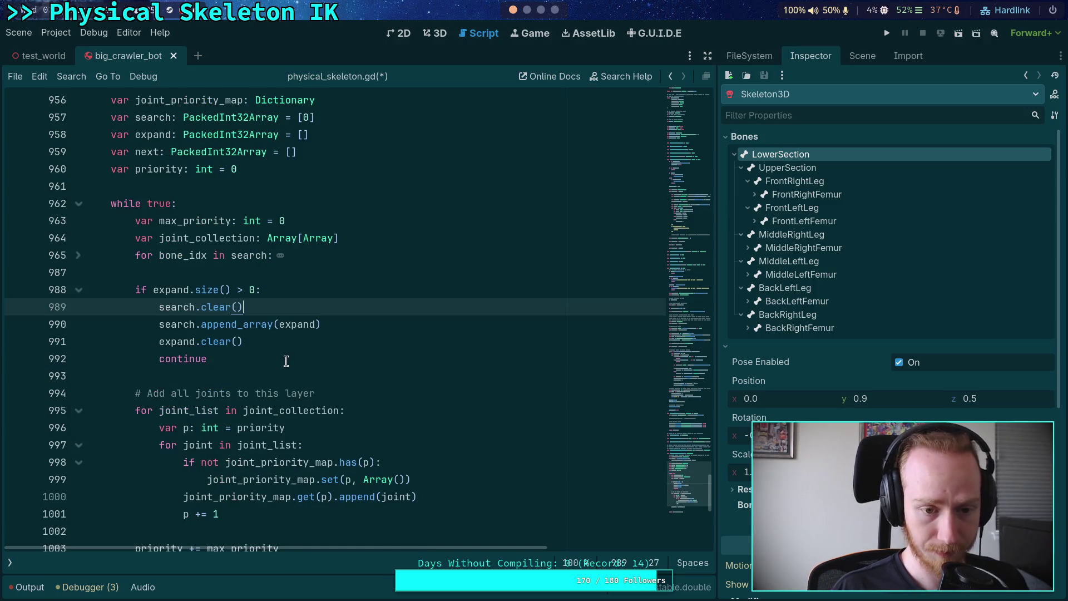
{"action": "scroll", "coordinate": [289, 368], "scroll_direction": "down", "scroll_amount": 1}
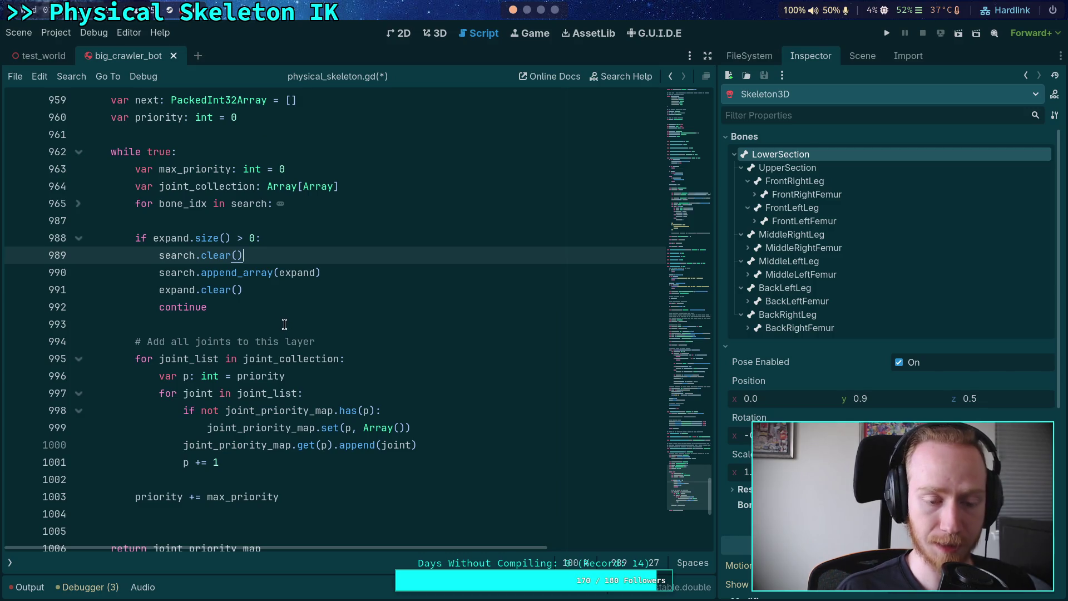
{"action": "scroll", "coordinate": [261, 368], "scroll_direction": "up", "scroll_amount": 2}
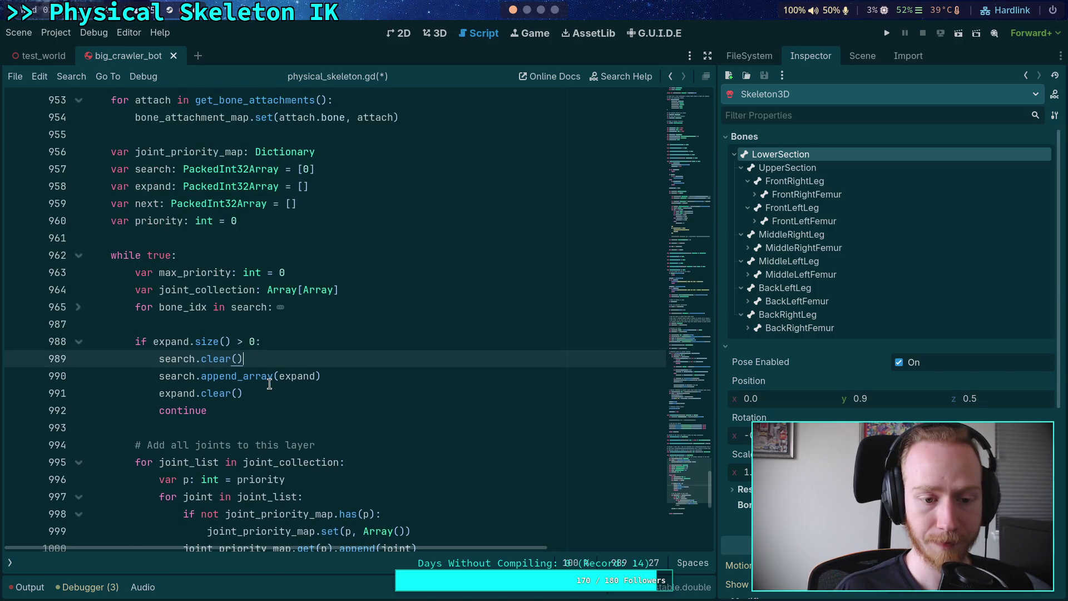
{"action": "scroll", "coordinate": [306, 390], "scroll_direction": "down", "scroll_amount": 3}
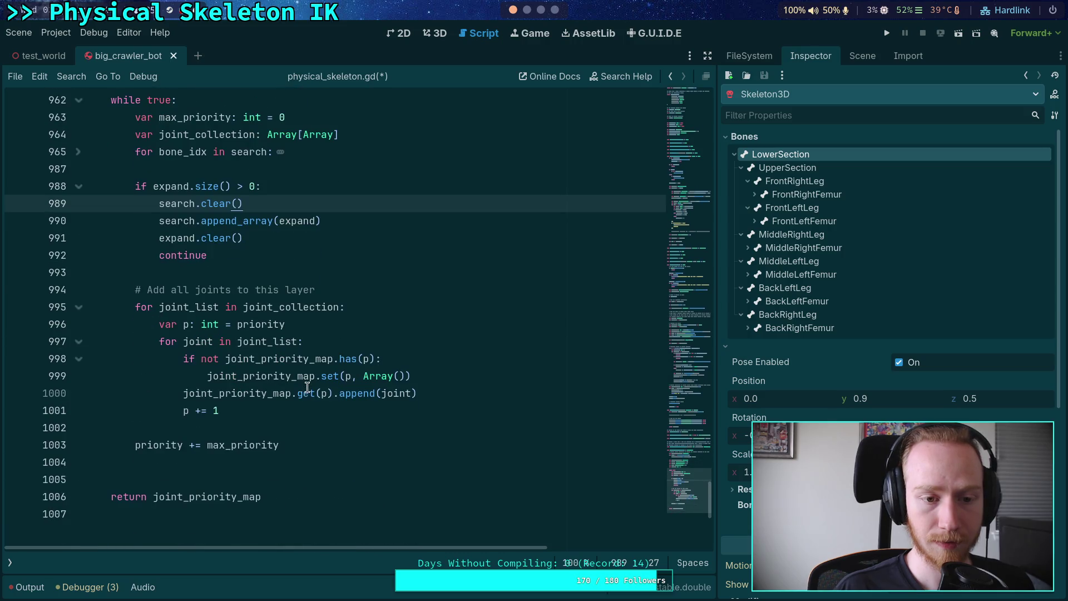
{"action": "left_click", "coordinate": [222, 460]}
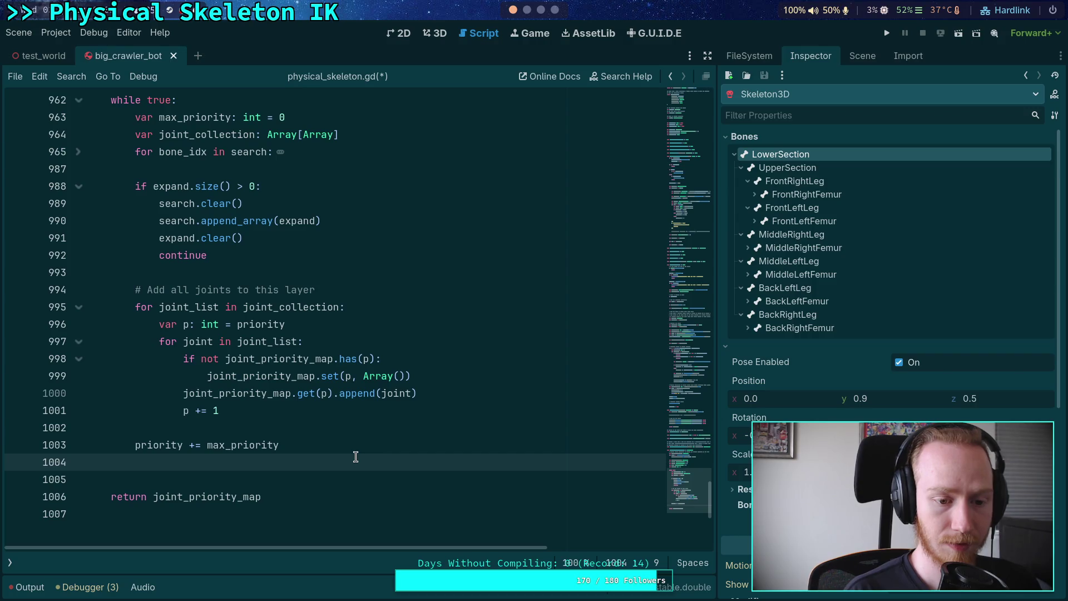
- Write 'search.clear()', 'search.append_array(next)' and 'next.clear()' after the layer loop
{"action": "type", "text": "expand."}
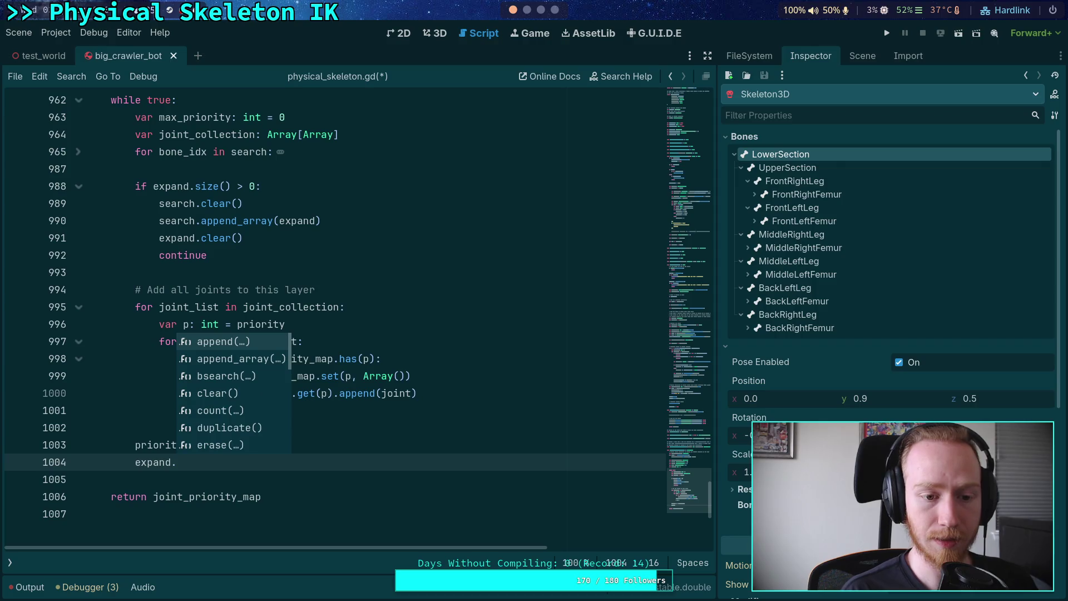
{"action": "key", "text": "Escape"}
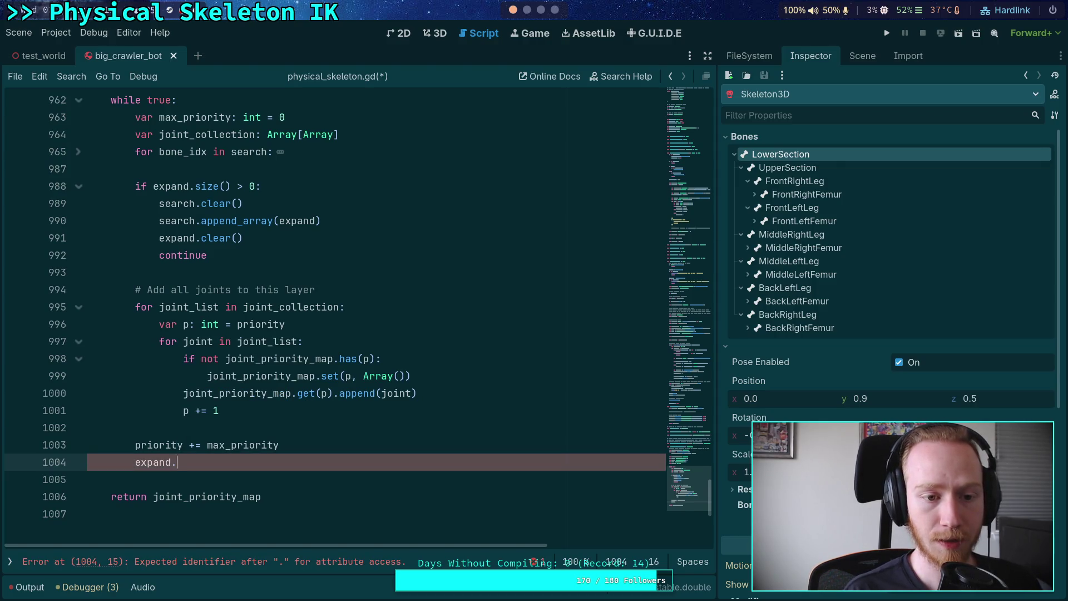
{"action": "key", "text": "BackSpace"}
{"action": "key", "text": "BackSpace"}
{"action": "key", "text": "BackSpace"}
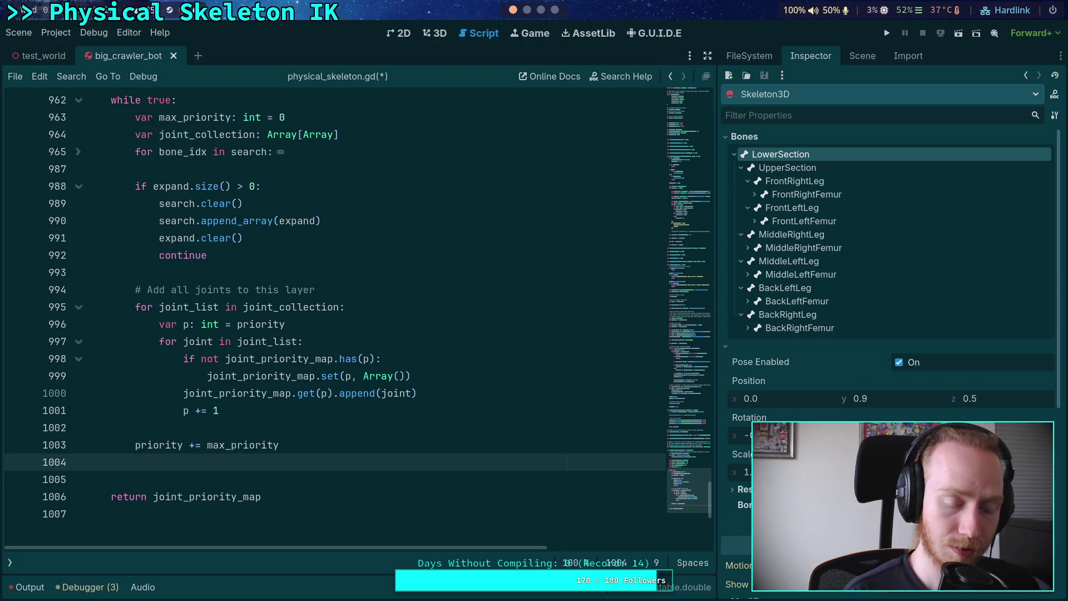
{"action": "type", "text": "search.clear()"}
{"action": "key", "text": "Return"}
{"action": "type", "text": "search.append_array(next)"}
{"action": "key", "text": "Return"}
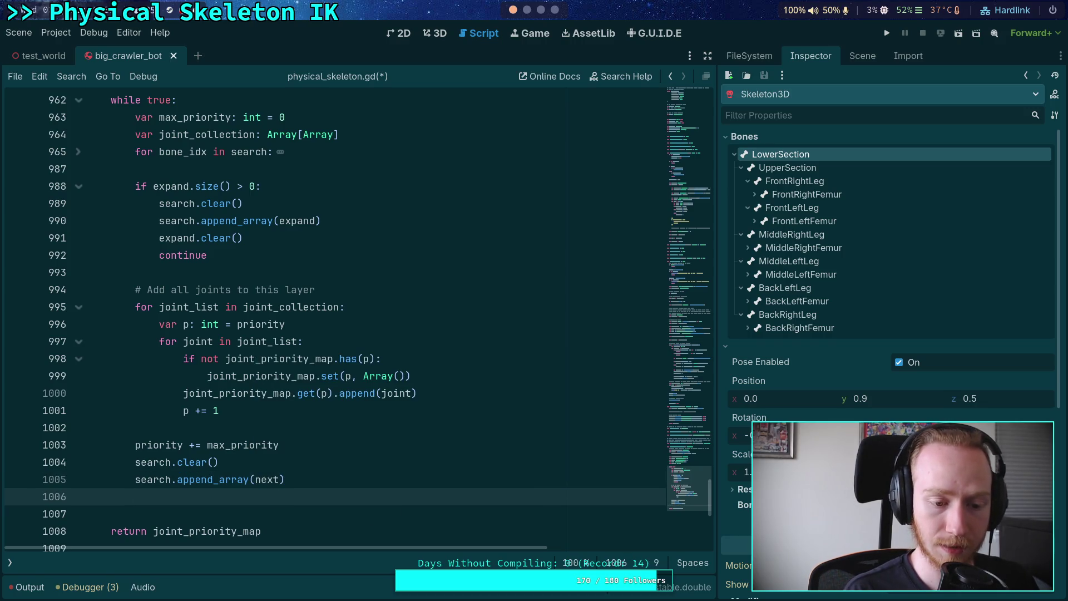
{"action": "type", "text": "next.clear()"}
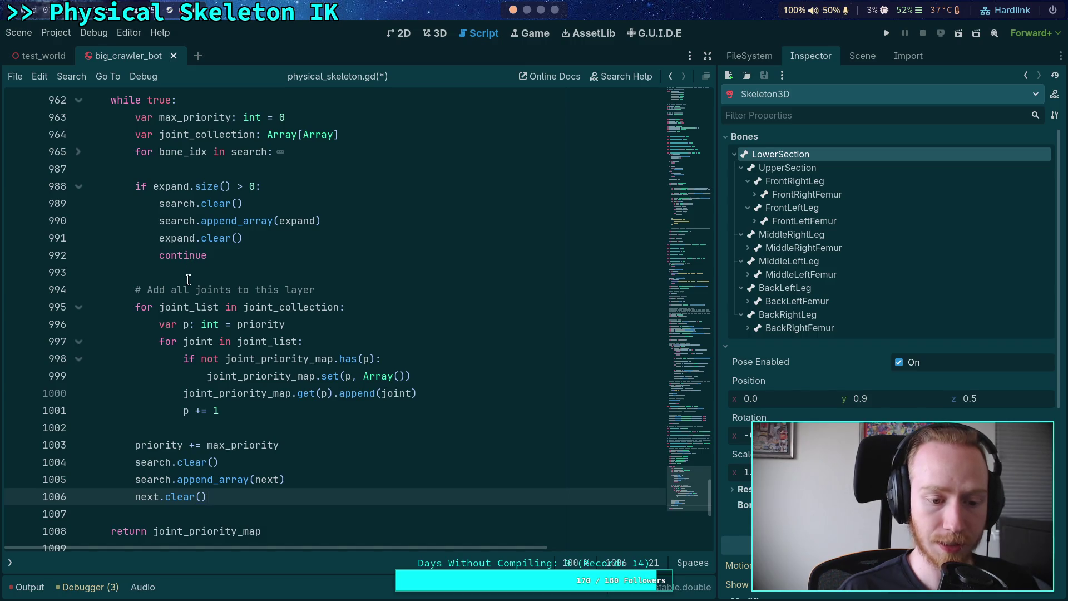
- Change the 'while true' condition to 'while search.size() > 0'
{"action": "scroll", "coordinate": [188, 279], "scroll_direction": "up", "scroll_amount": 2}
{"action": "scroll", "coordinate": [188, 283], "scroll_direction": "down", "scroll_amount": 1}
{"action": "scroll", "coordinate": [188, 283], "scroll_direction": "up", "scroll_amount": 1}
{"action": "double_click", "coordinate": [160, 152]}
{"action": "type", "text": "search.size() > 0"}
- Set a breakpoint on the return joint_priority_map line, save the script, and run with F5
{"action": "scroll", "coordinate": [293, 333], "scroll_direction": "down", "scroll_amount": 10}
{"action": "left_click", "coordinate": [292, 398]}
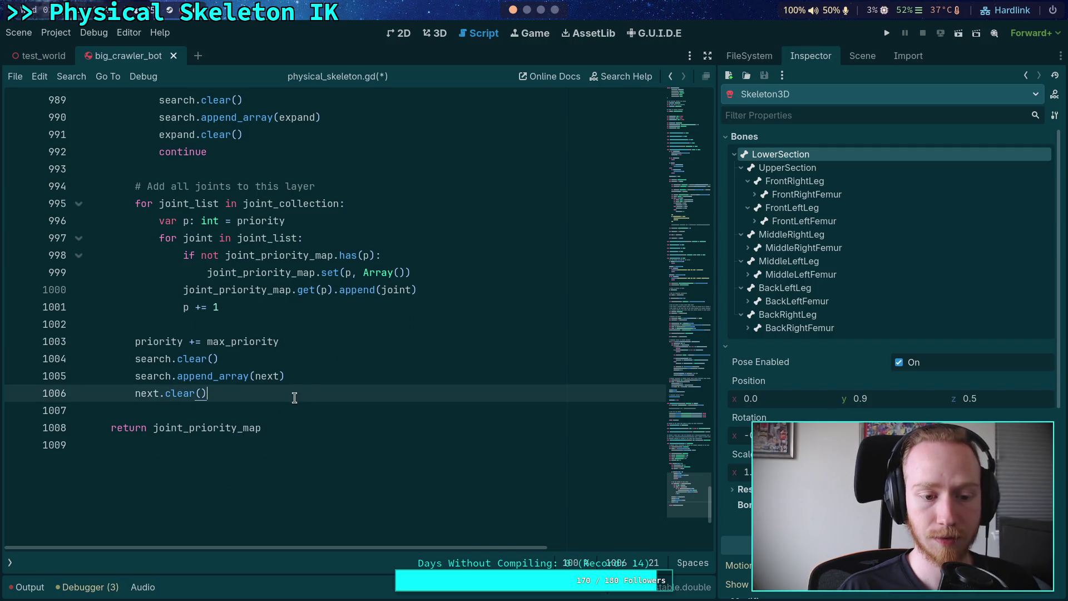
{"action": "scroll", "coordinate": [311, 393], "scroll_direction": "up", "scroll_amount": 3}
{"action": "scroll", "coordinate": [365, 377], "scroll_direction": "down", "scroll_amount": 10}
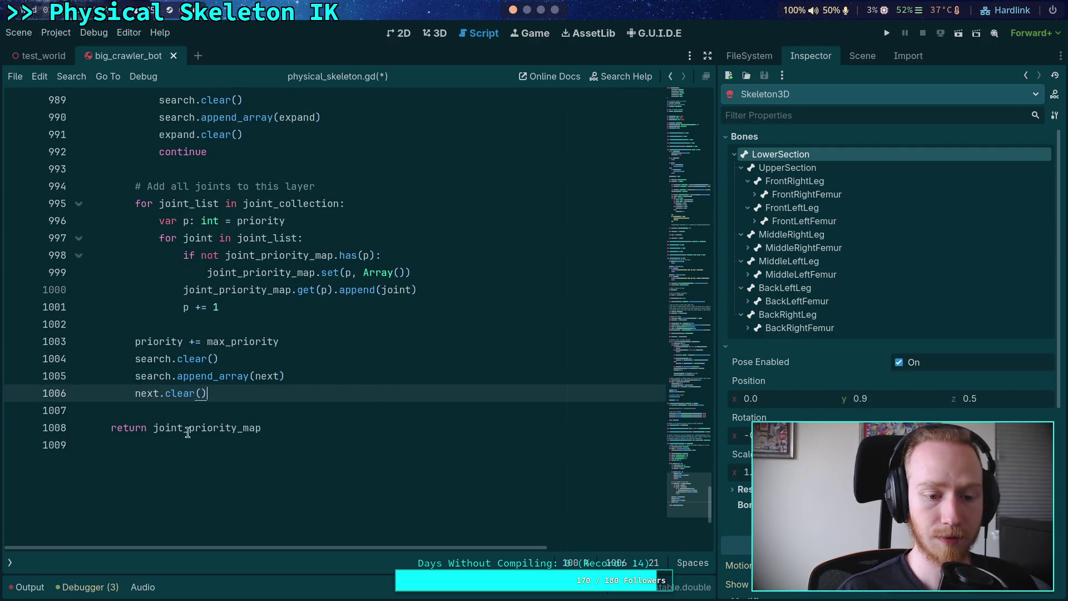
{"action": "left_click", "coordinate": [17, 428]}
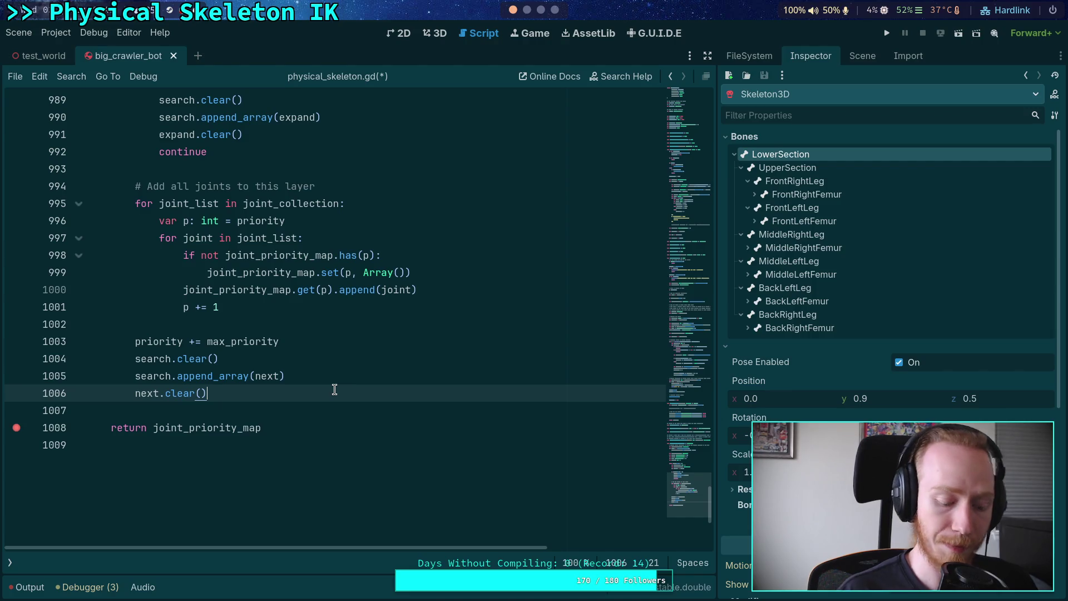
{"action": "key", "text": "ctrl+s"}
{"action": "scroll", "coordinate": [334, 278], "scroll_direction": "up", "scroll_amount": 9}
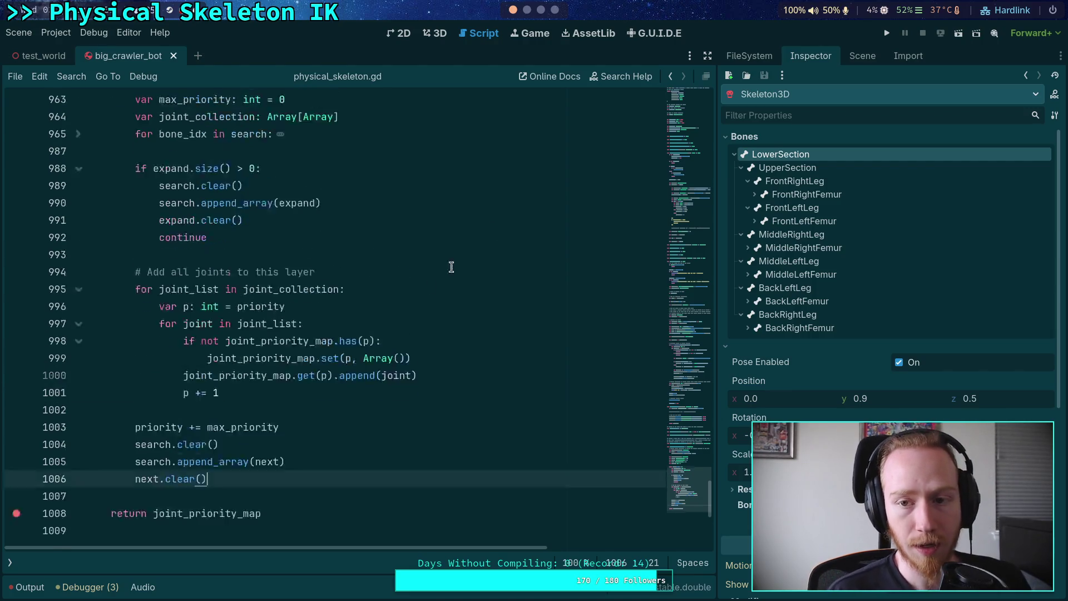
{"action": "key", "text": "F5"}
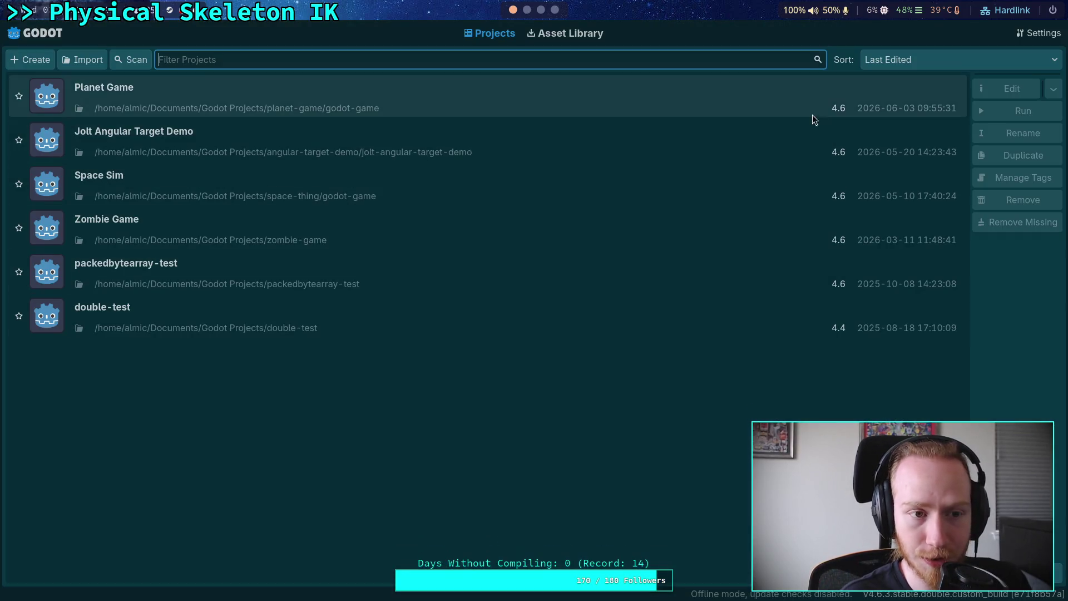
- Select Planet Game in the Project Manager and open it for editing
{"action": "left_click", "coordinate": [812, 111]}
{"action": "left_click", "coordinate": [1001, 90]}
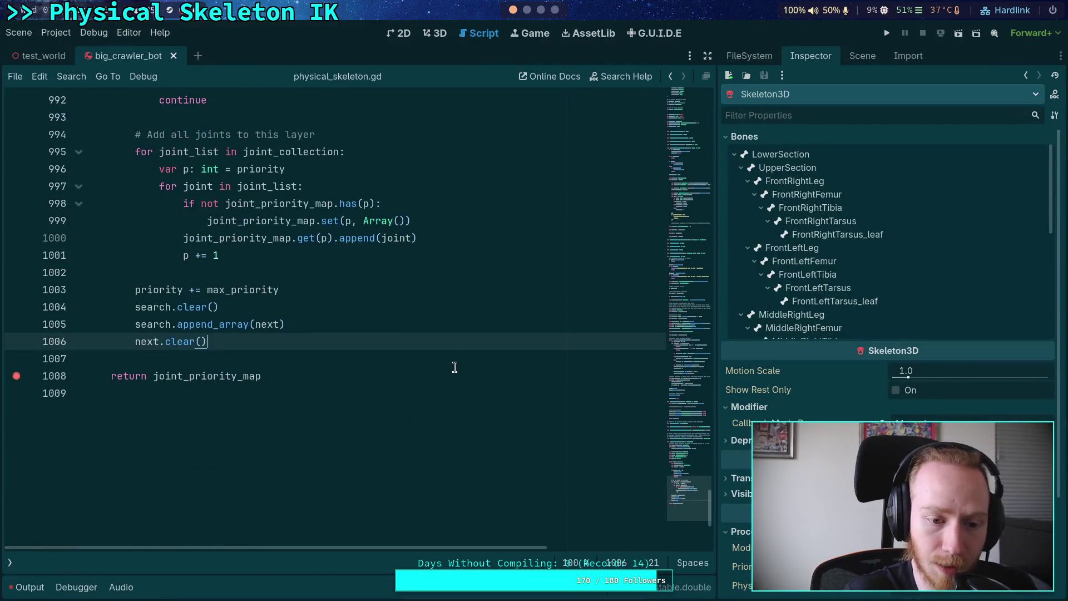
- Scroll through physical_skeleton.gd and highlight the next variable on line 1006
{"action": "scroll", "coordinate": [400, 372], "scroll_direction": "up", "scroll_amount": 1}
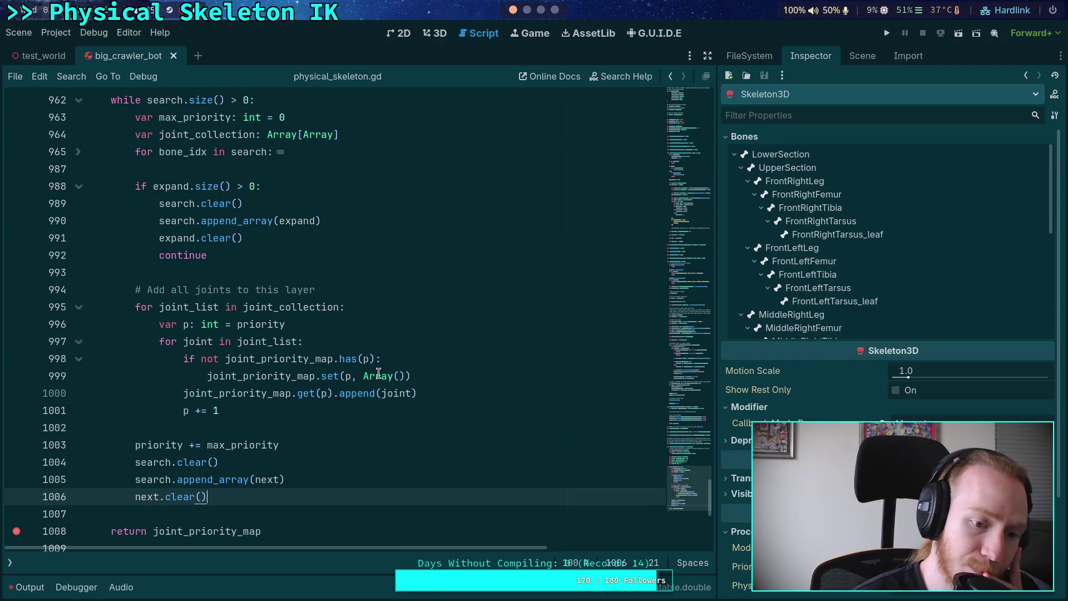
{"action": "double_click", "coordinate": [144, 496]}
{"action": "scroll", "coordinate": [235, 383], "scroll_direction": "up", "scroll_amount": 3}
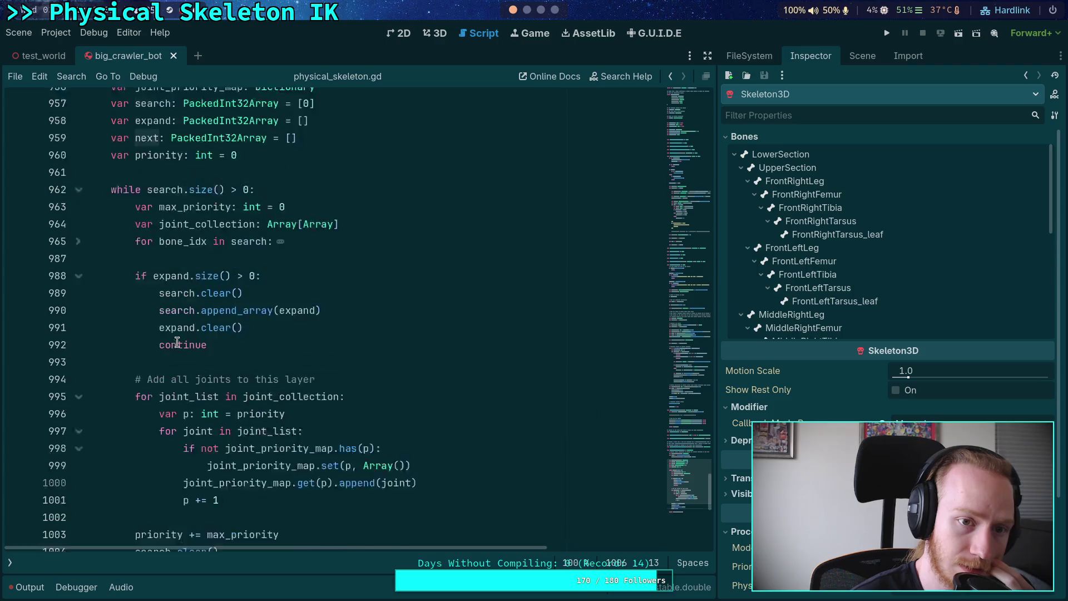
{"action": "scroll", "coordinate": [181, 342], "scroll_direction": "down", "scroll_amount": 1}
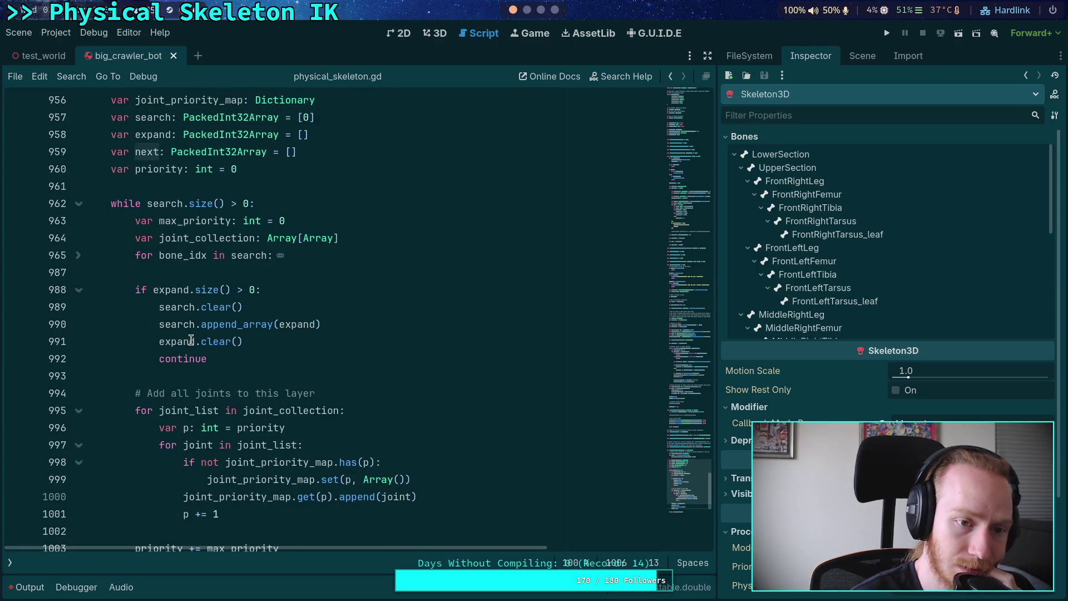
{"action": "scroll", "coordinate": [146, 337], "scroll_direction": "down", "scroll_amount": 1}
{"action": "scroll", "coordinate": [146, 337], "scroll_direction": "down", "scroll_amount": 1}
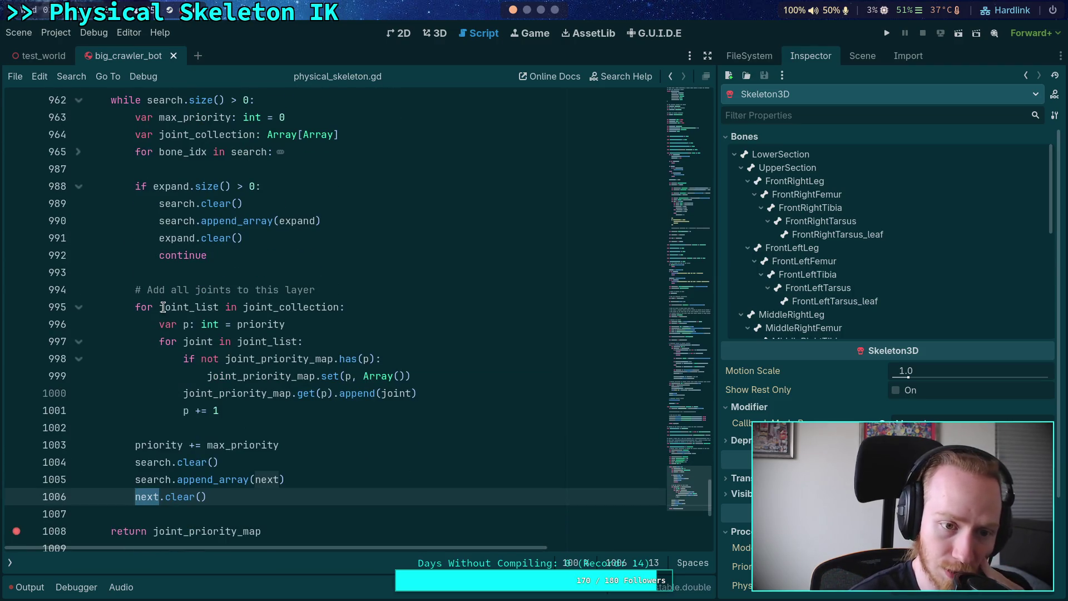
- Review the unfolded 'for bone_idx in search' loop, then select line 990's search.append_array(expand)
{"action": "left_click", "coordinate": [80, 158]}
{"action": "double_click", "coordinate": [188, 152]}
{"action": "scroll", "coordinate": [217, 263], "scroll_direction": "up", "scroll_amount": 2}
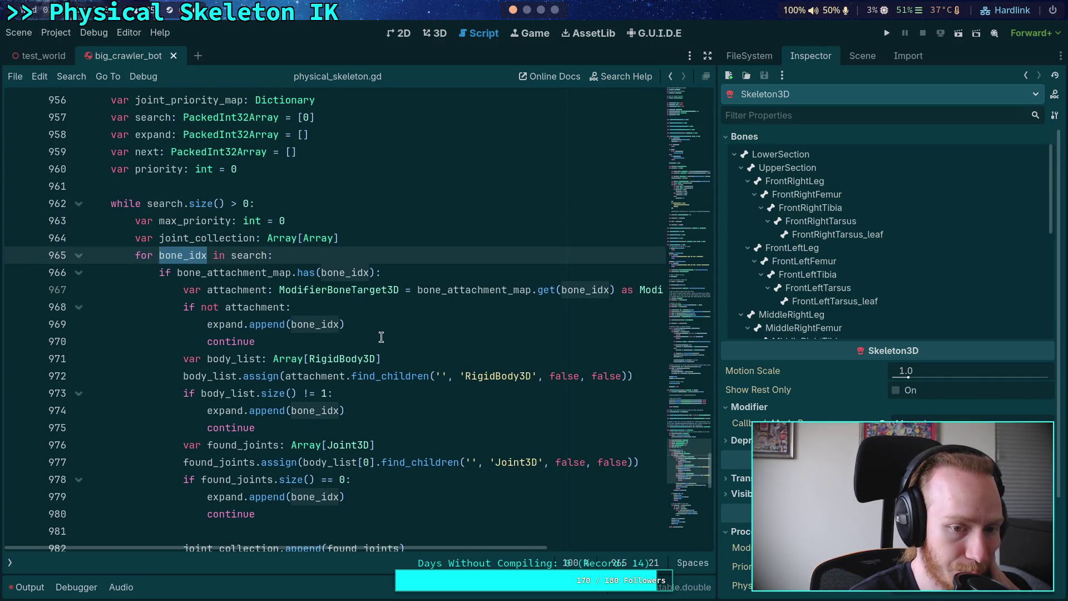
{"action": "scroll", "coordinate": [398, 346], "scroll_direction": "down", "scroll_amount": 1}
{"action": "scroll", "coordinate": [396, 345], "scroll_direction": "down", "scroll_amount": 1}
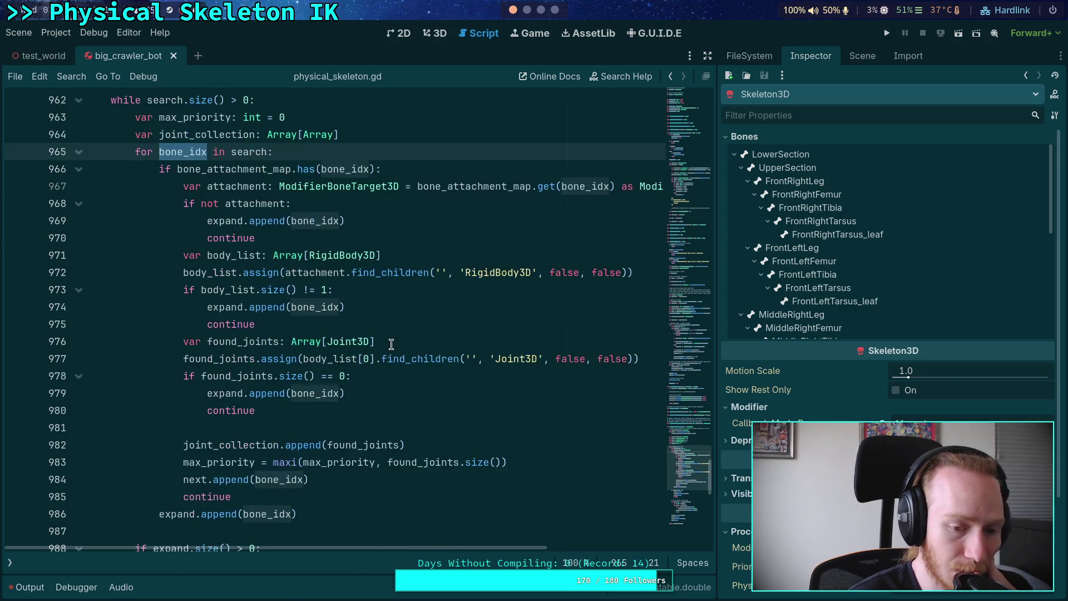
{"action": "scroll", "coordinate": [392, 344], "scroll_direction": "down", "scroll_amount": 3}
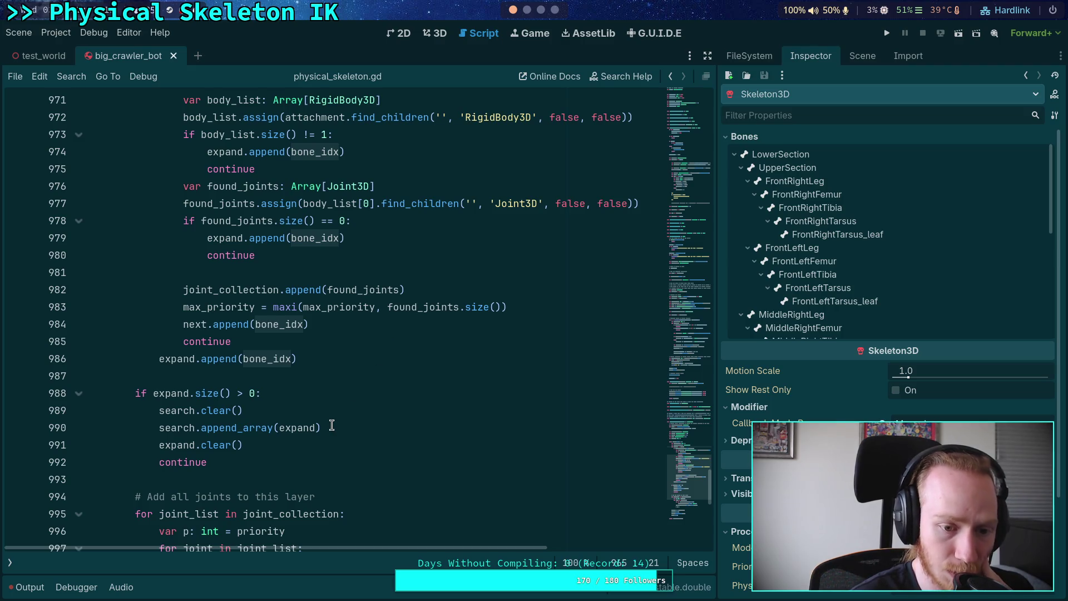
{"action": "scroll", "coordinate": [246, 397], "scroll_direction": "up", "scroll_amount": 4}
{"action": "left_click", "coordinate": [79, 204]}
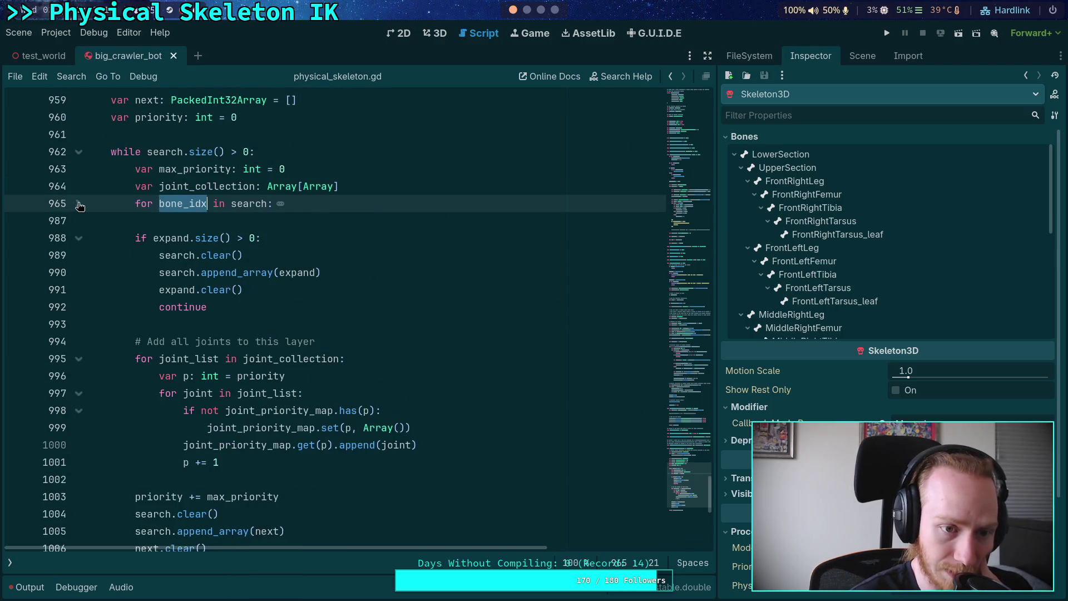
{"action": "left_click", "coordinate": [330, 258]}
{"action": "left_click_drag", "start_coordinate": [371, 272], "coordinate": [157, 270]}
- Replace line 990 with the loop 'for bone_idx in expand:'
{"action": "key", "text": "BackSpace"}
{"action": "type", "text": "for bone_idx in exp"}
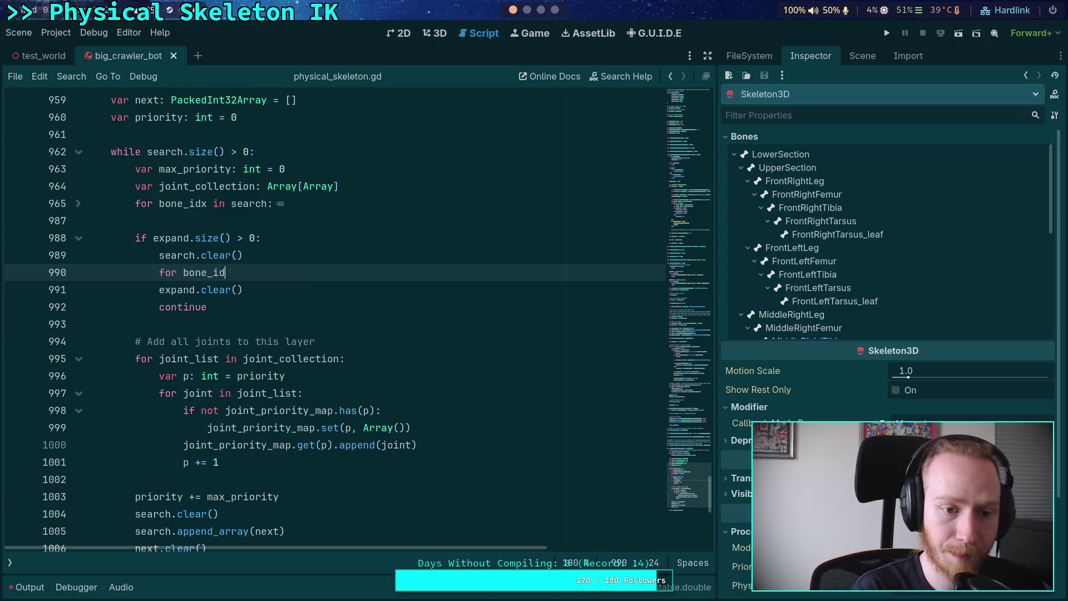
{"action": "key", "text": "Return"}
{"action": "type", "text": ":"}
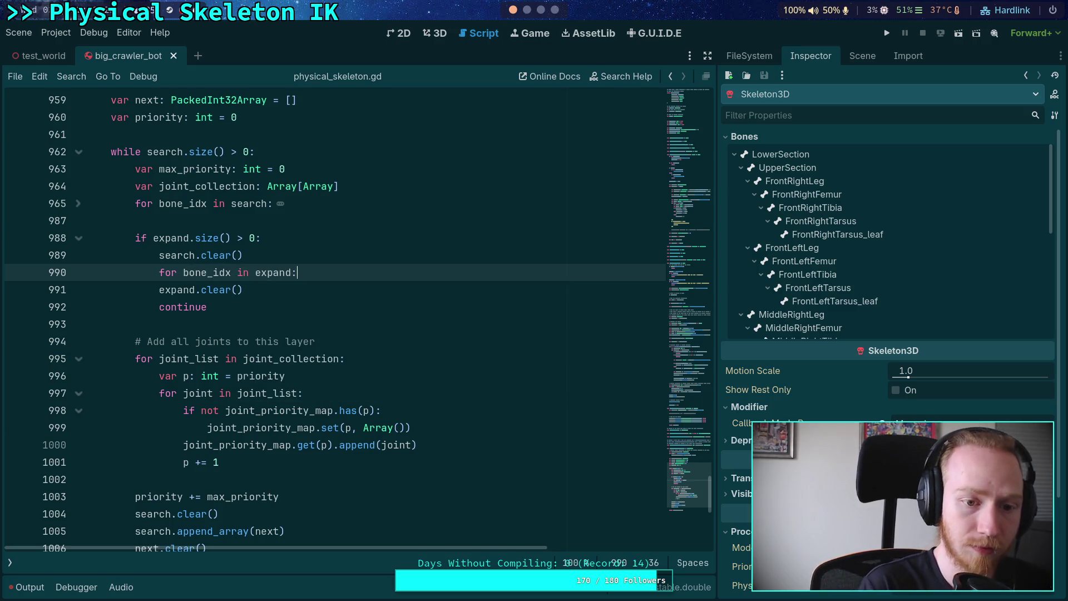
{"action": "key", "text": "Return"}
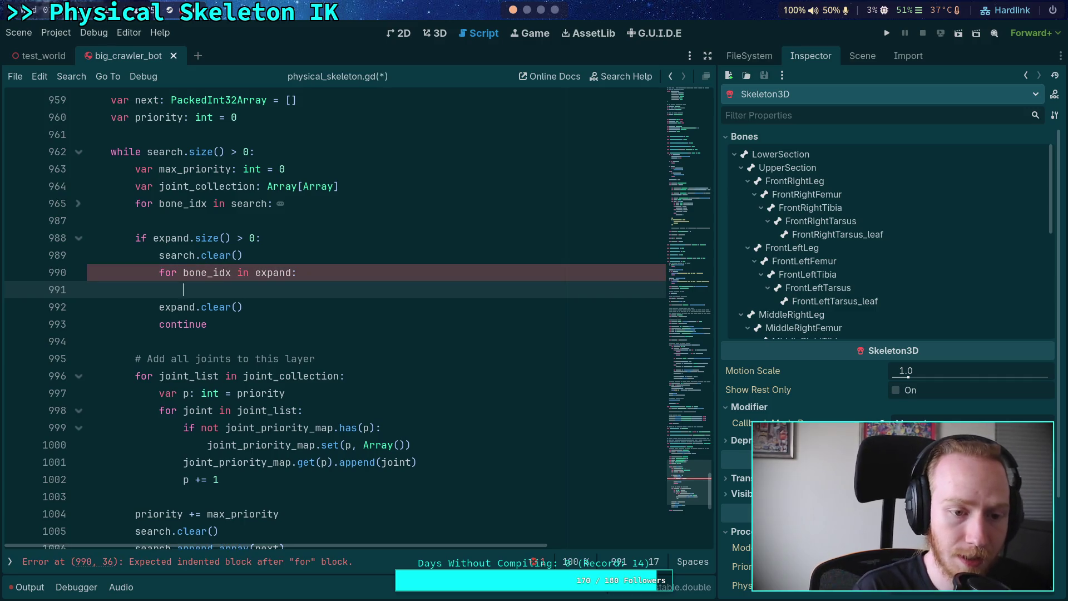
- Give the loop the body 'search.append_array(skeleton.get_bone_children(bone_idx))'
{"action": "type", "text": "skelet,"}
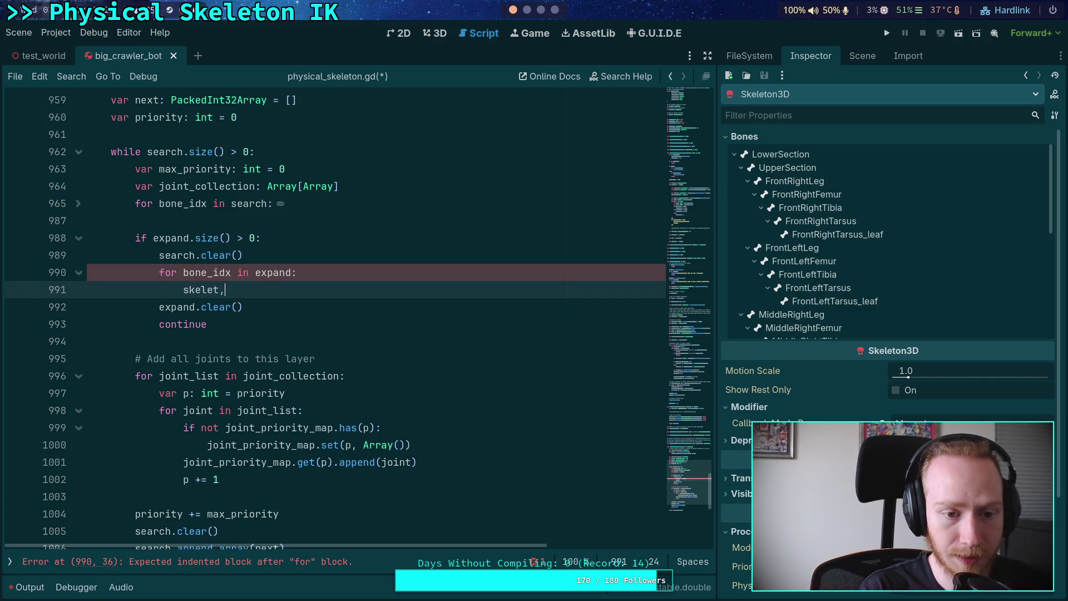
{"action": "key", "text": "BackSpace"}
{"action": "type", "text": "on.get_ch"}
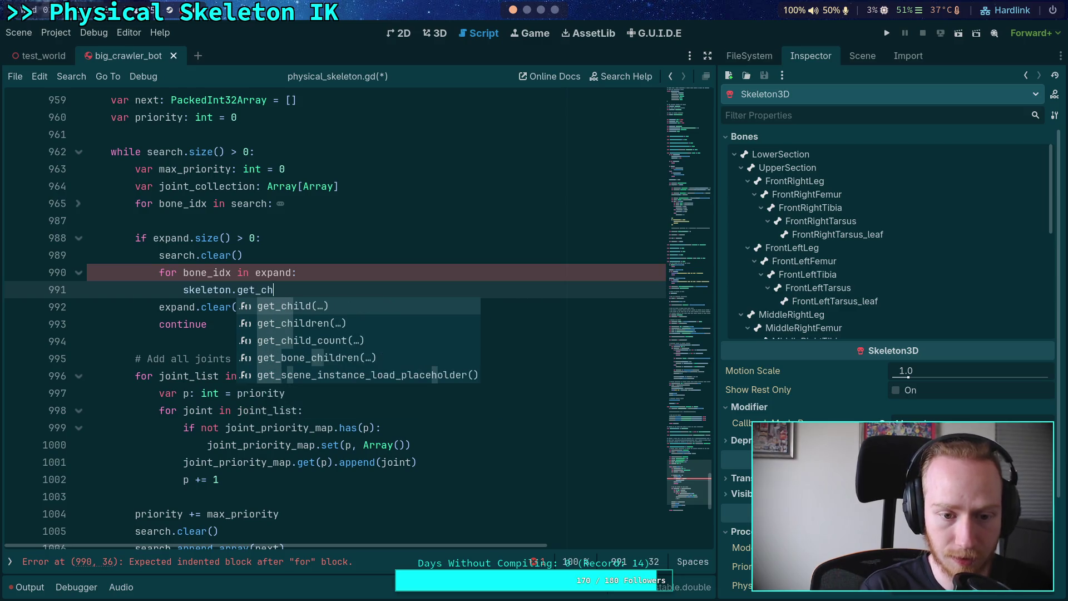
{"action": "key", "text": "Down"}
{"action": "key", "text": "Return"}
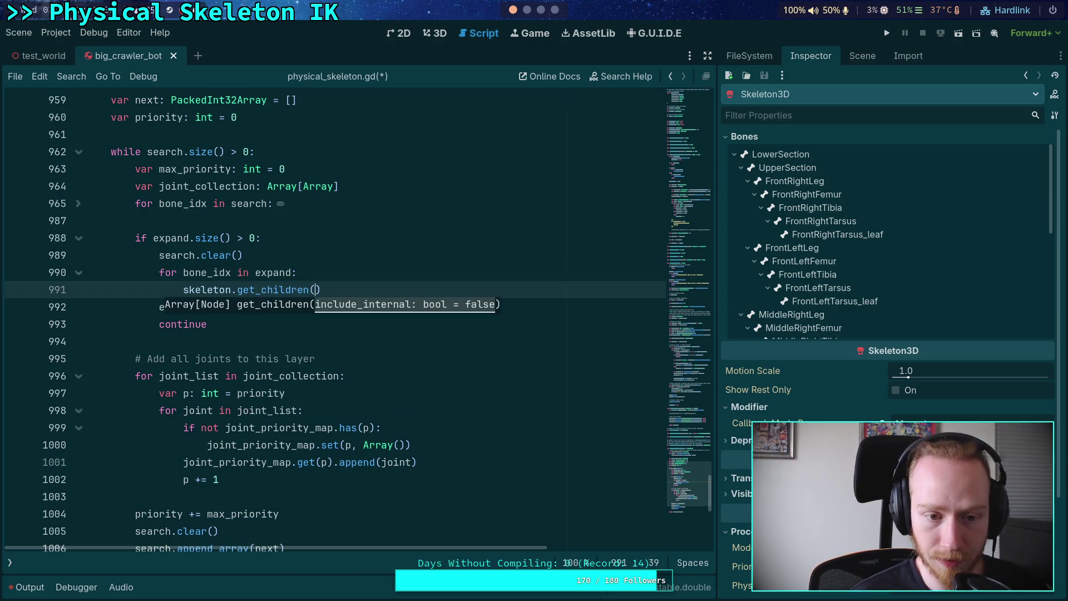
{"action": "left_click_drag", "start_coordinate": [321, 290], "coordinate": [228, 289]}
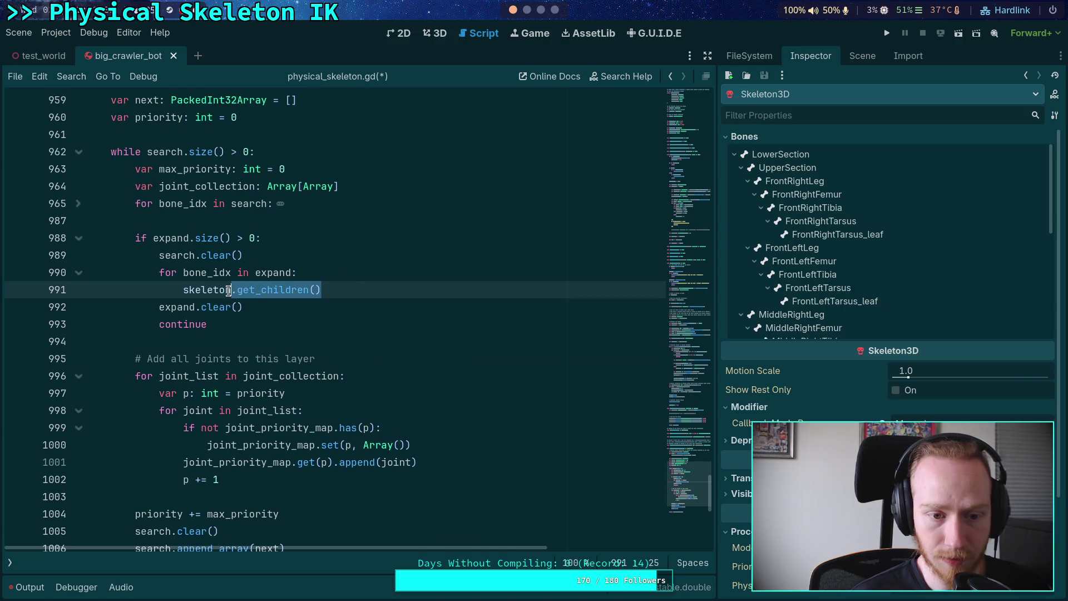
{"action": "type", "text": ".get"}
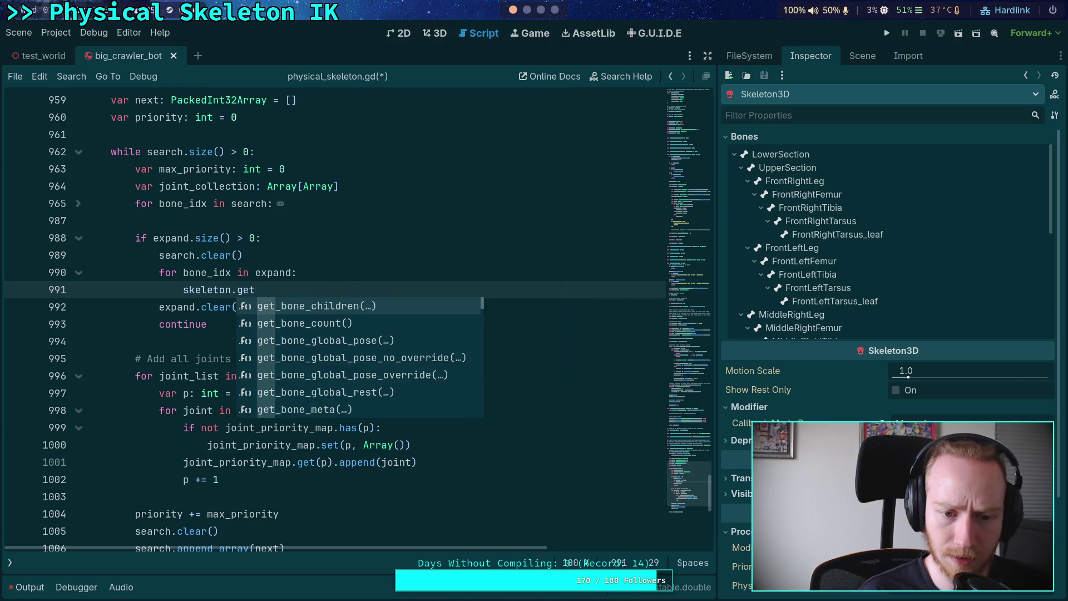
{"action": "key", "text": "Return"}
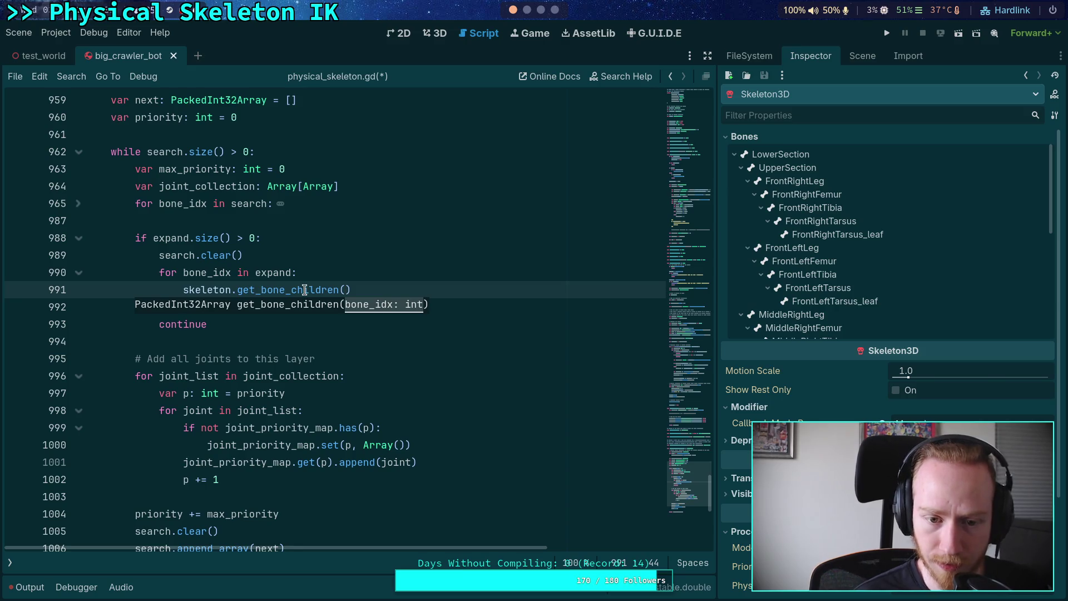
{"action": "type", "text": "bone_idx"}
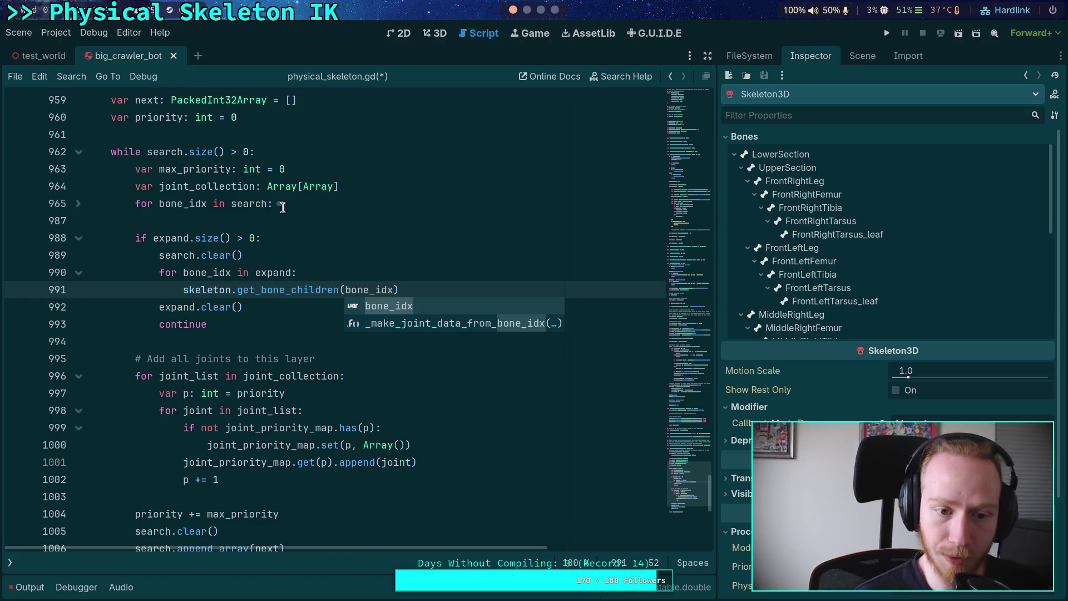
{"action": "left_click", "coordinate": [181, 290]}
{"action": "type", "text": "search.appe"}
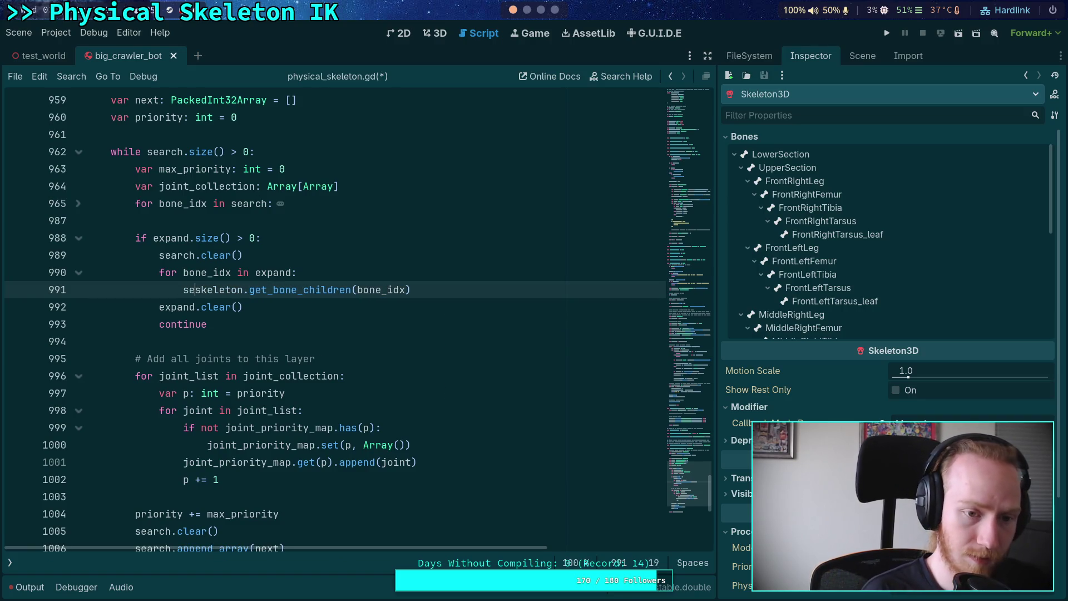
{"action": "type", "text": "nd_array("}
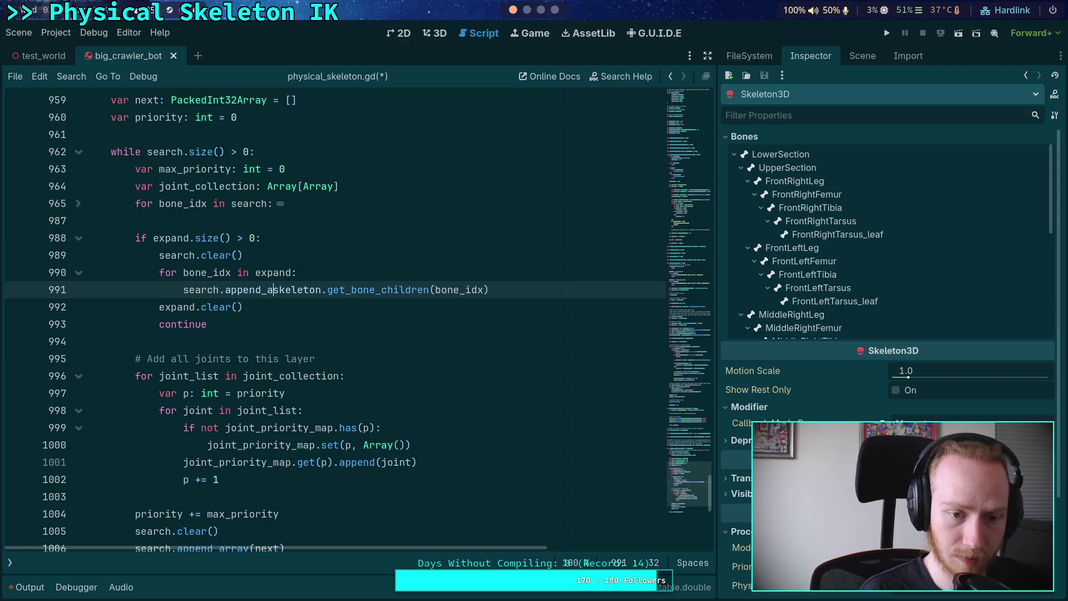
{"action": "left_click", "coordinate": [596, 287]}
{"action": "type", "text": ")"}
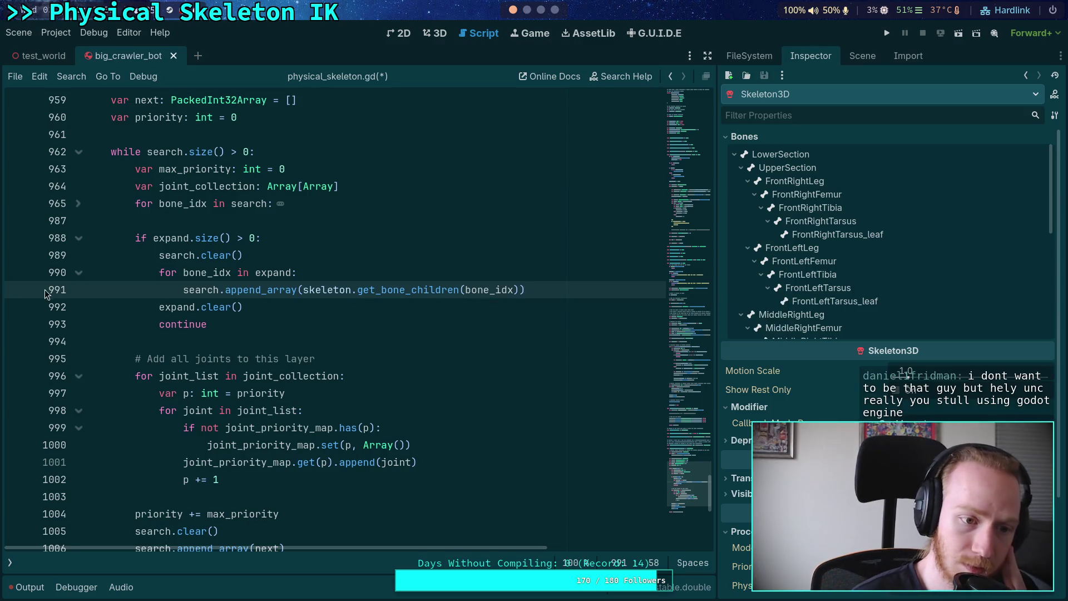
- Add a breakpoint on line 991, save the script and run the project until it halts there
{"action": "left_click", "coordinate": [17, 290]}
{"action": "key", "text": "ctrl+s"}
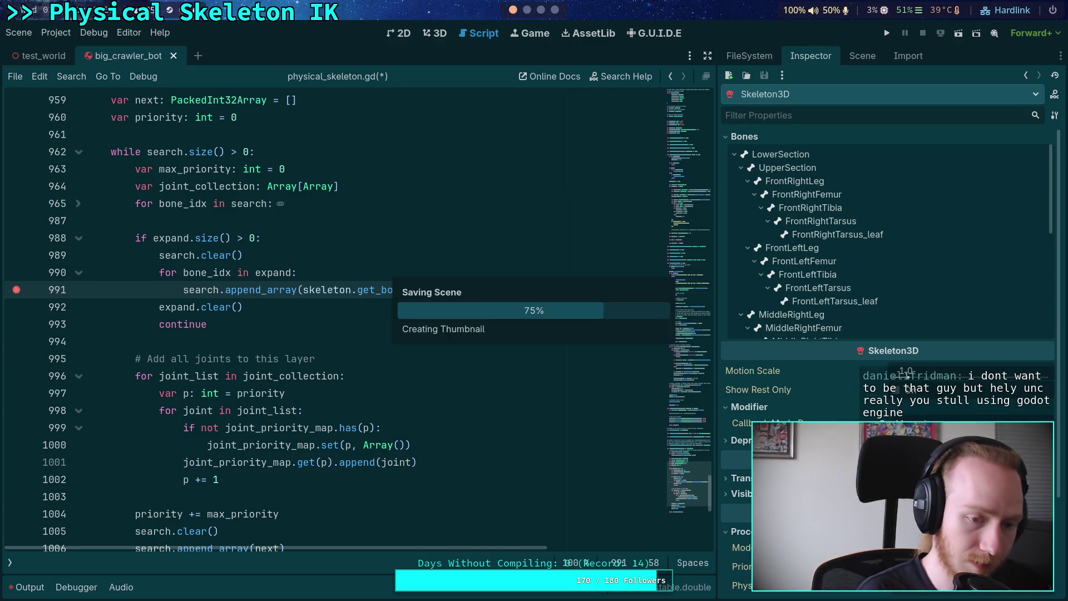
{"action": "left_click", "coordinate": [887, 33]}
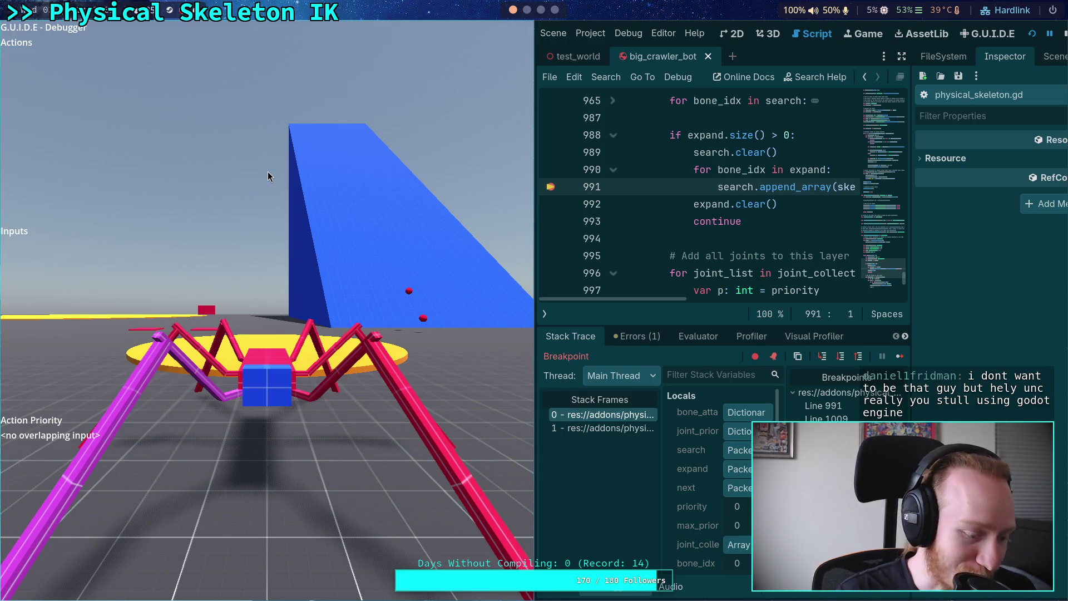
{"action": "key", "text": "super+shift+s"}
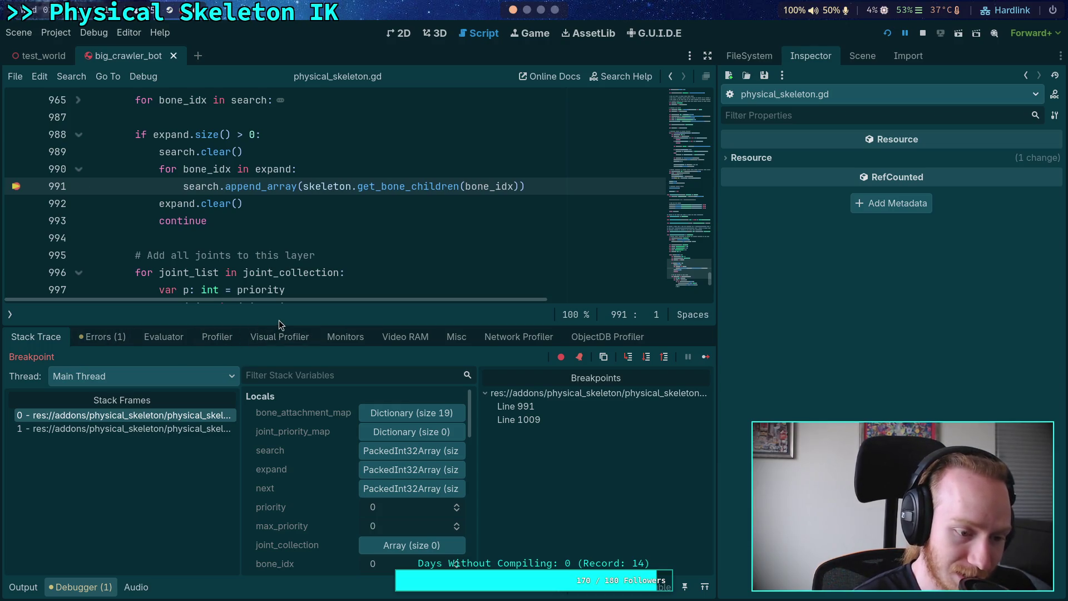
- Resize the layout: narrower inspector dock and a much taller debugger panel
{"action": "left_click_drag", "start_coordinate": [279, 325], "coordinate": [265, 459]}
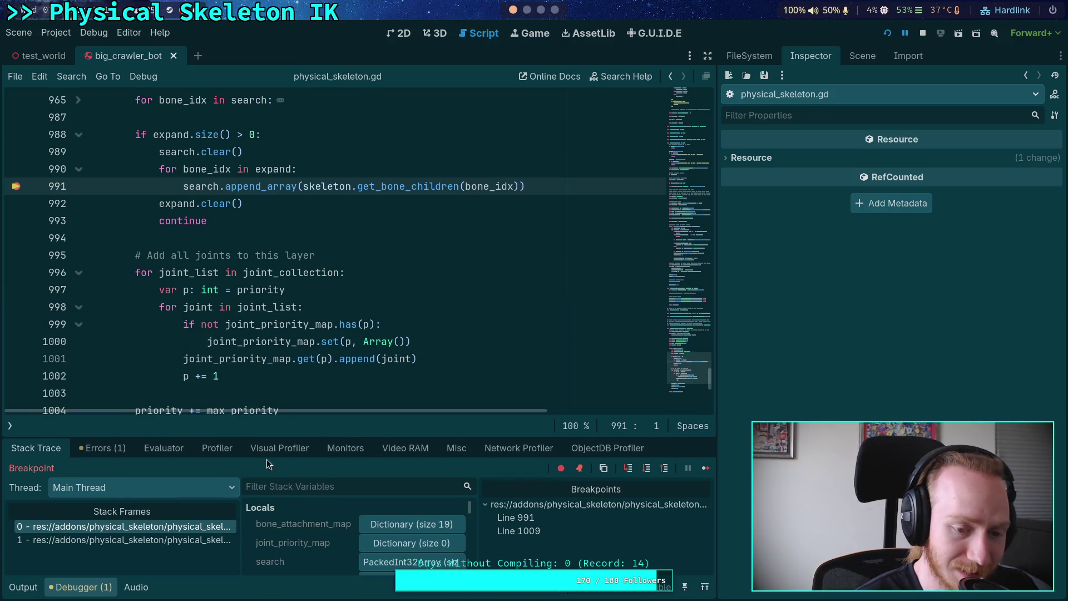
{"action": "left_click", "coordinate": [232, 383]}
{"action": "left_click", "coordinate": [248, 240]}
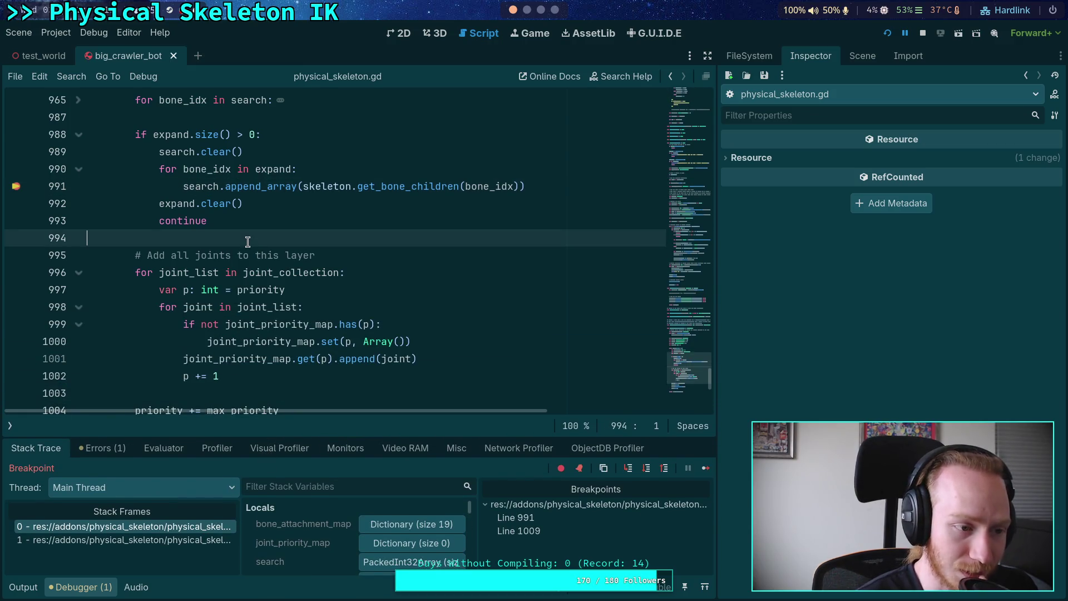
{"action": "scroll", "coordinate": [271, 245], "scroll_direction": "up", "scroll_amount": 2}
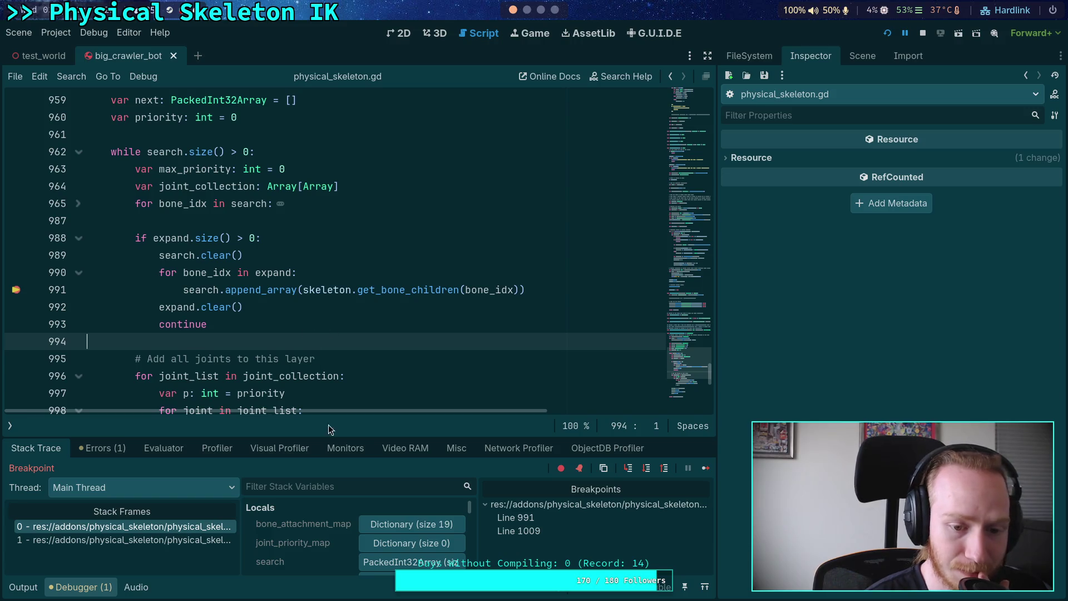
{"action": "left_click_drag", "start_coordinate": [338, 436], "coordinate": [338, 368]}
{"action": "left_click_drag", "start_coordinate": [719, 256], "coordinate": [781, 256]}
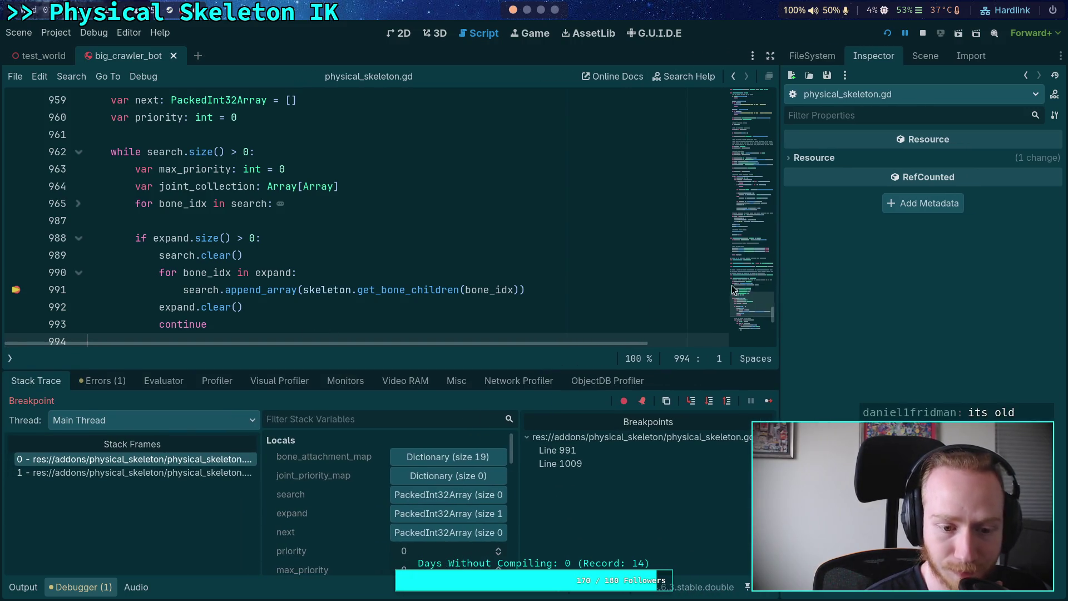
{"action": "left_click_drag", "start_coordinate": [412, 365], "coordinate": [403, 332]}
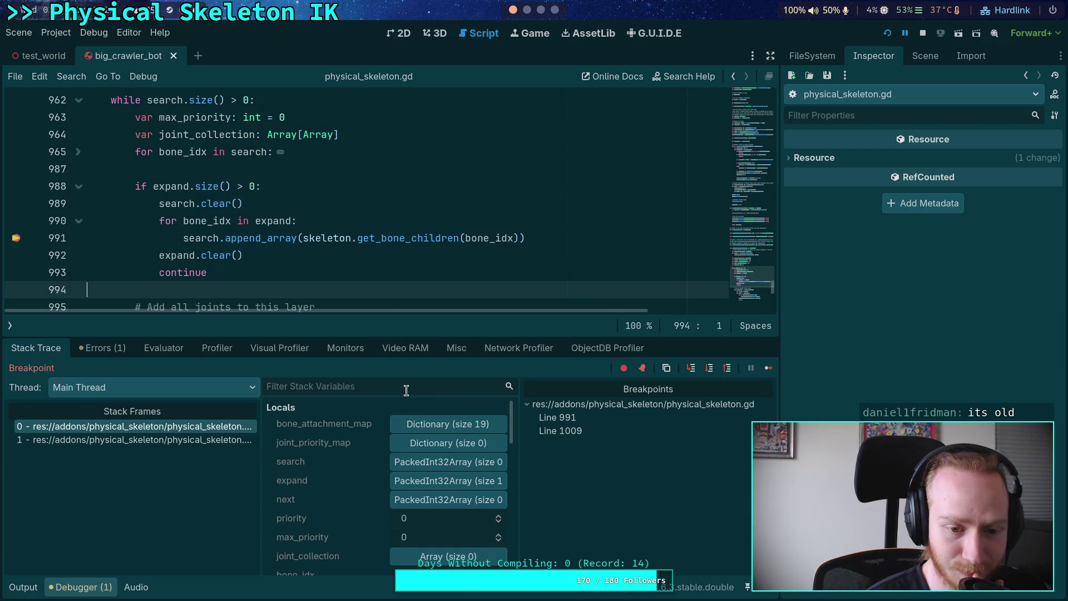
- Widen the variable values column and unfold expand, revealing its single element, bone 0
{"action": "scroll", "coordinate": [373, 448], "scroll_direction": "down", "scroll_amount": 1}
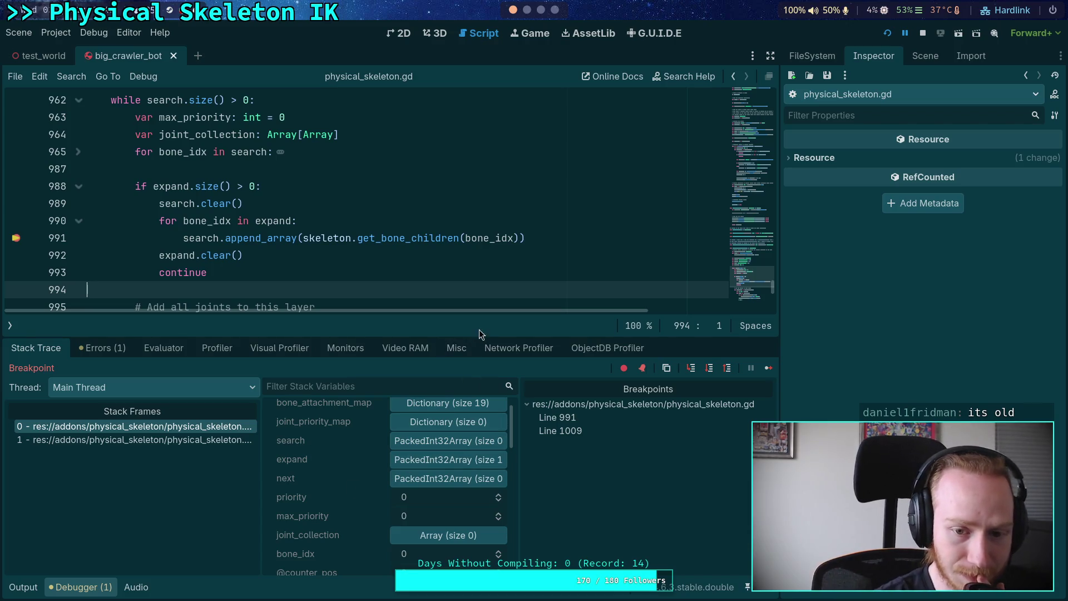
{"action": "left_click_drag", "start_coordinate": [473, 337], "coordinate": [473, 320]}
{"action": "left_click_drag", "start_coordinate": [516, 426], "coordinate": [523, 426]}
{"action": "scroll", "coordinate": [342, 472], "scroll_direction": "up", "scroll_amount": 1}
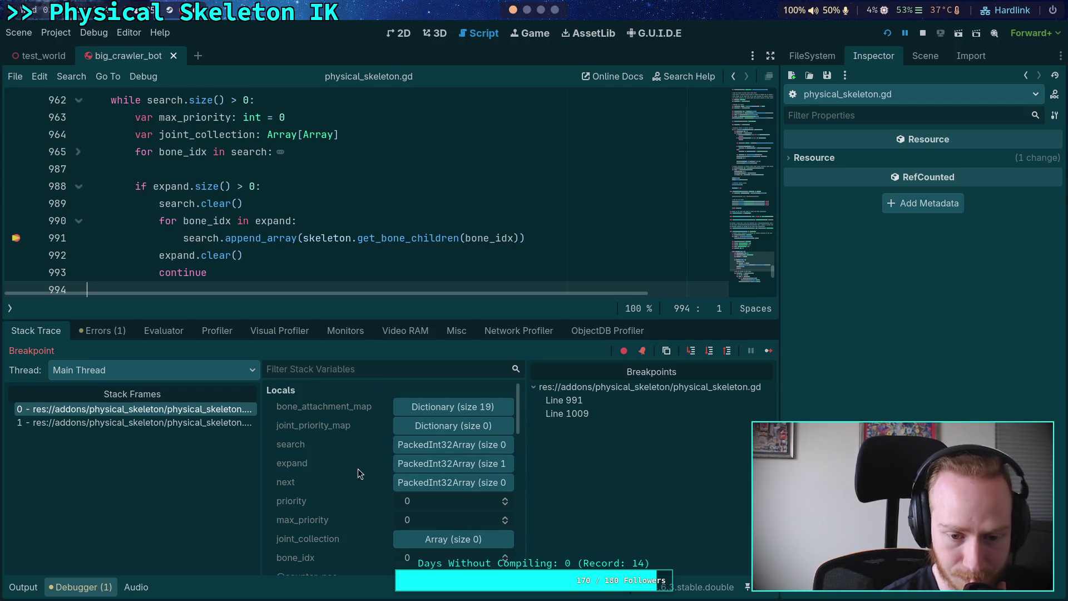
{"action": "left_click", "coordinate": [410, 466]}
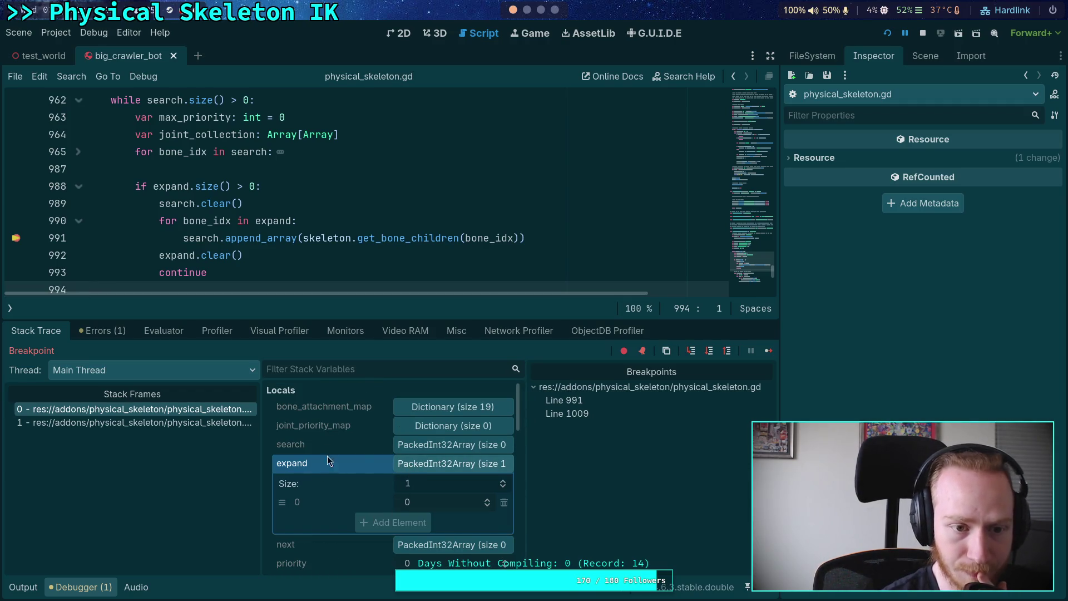
- Step over through the while loop and unfold search, showing bones 1, 12, 17, 22, 27
{"action": "left_click", "coordinate": [707, 354]}
{"action": "left_click", "coordinate": [440, 445]}
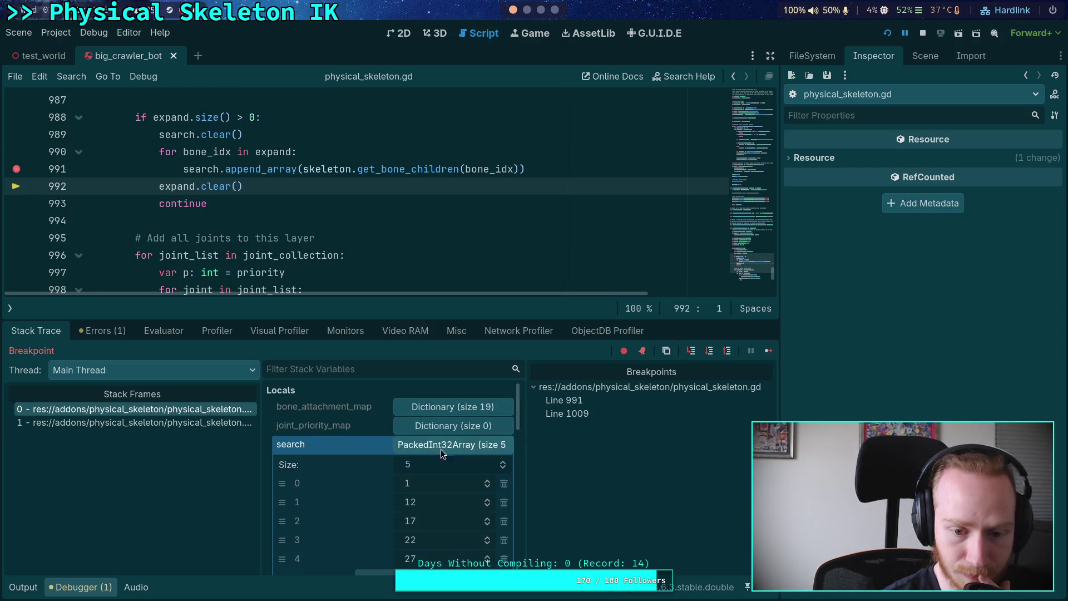
{"action": "scroll", "coordinate": [368, 463], "scroll_direction": "down", "scroll_amount": 1}
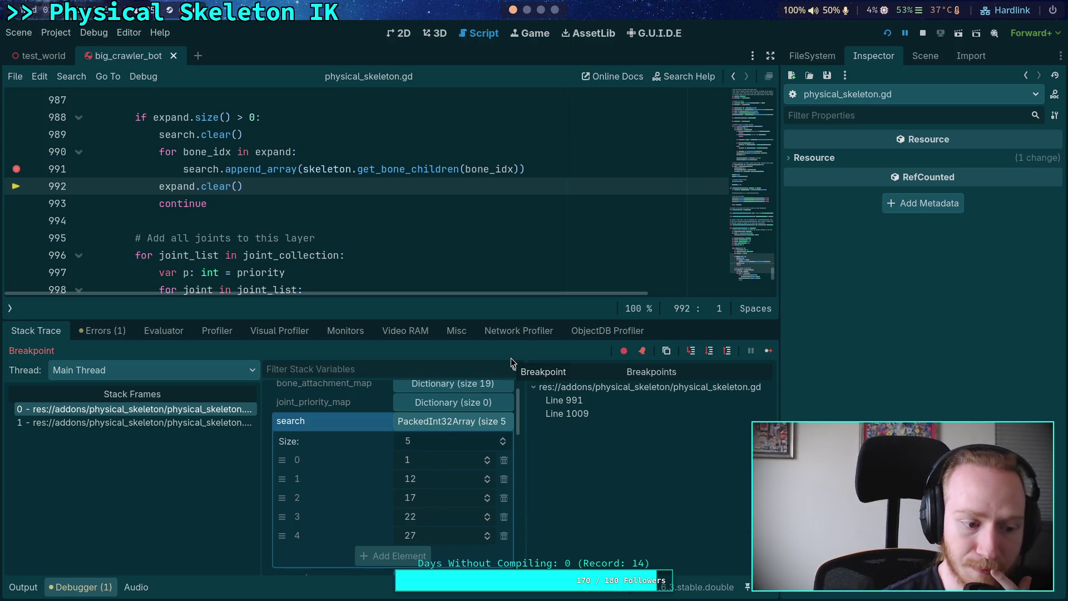
{"action": "scroll", "coordinate": [407, 262], "scroll_direction": "up", "scroll_amount": 1}
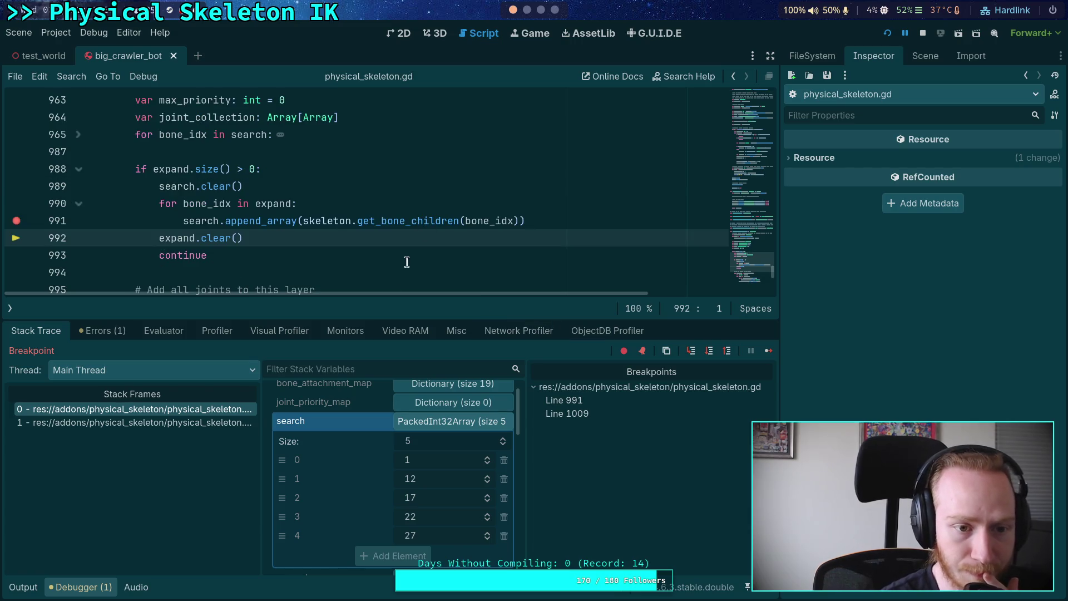
{"action": "left_click", "coordinate": [710, 351]}
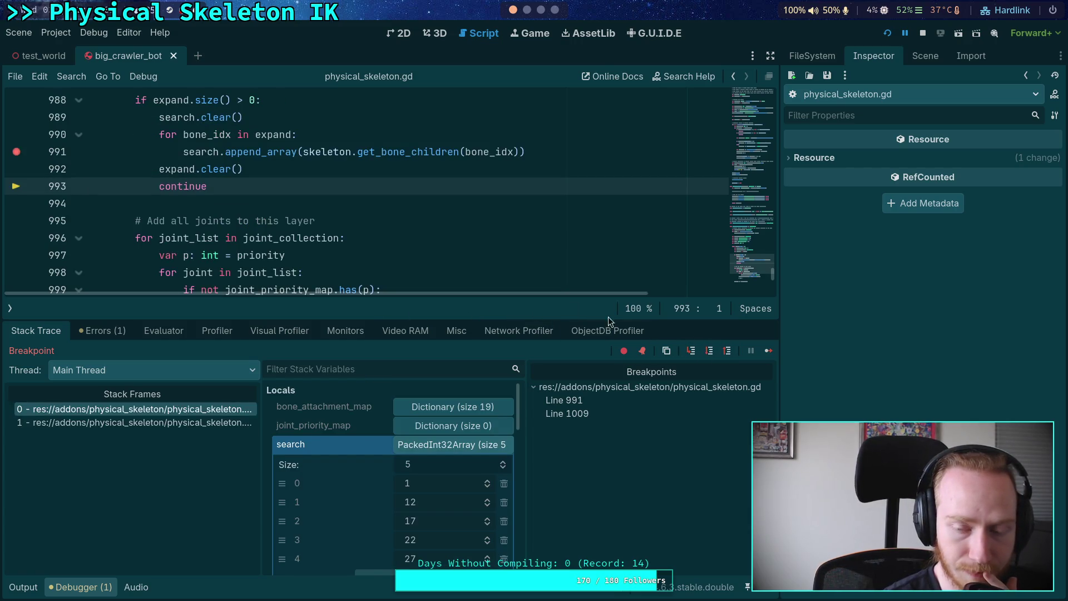
{"action": "left_click", "coordinate": [710, 351]}
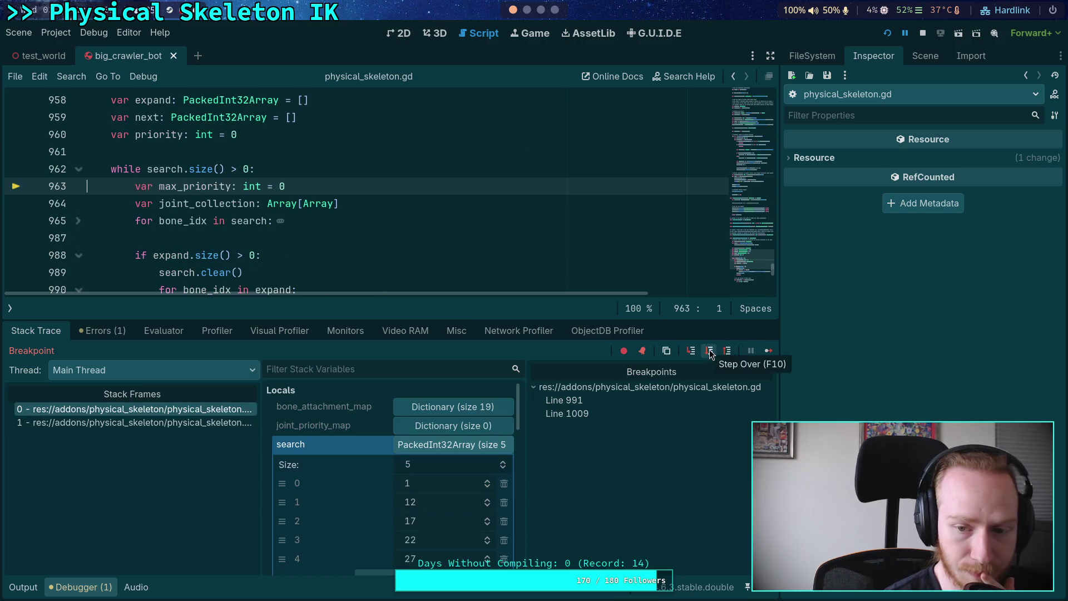
{"action": "left_click", "coordinate": [710, 351]}
{"action": "left_click", "coordinate": [710, 351]}
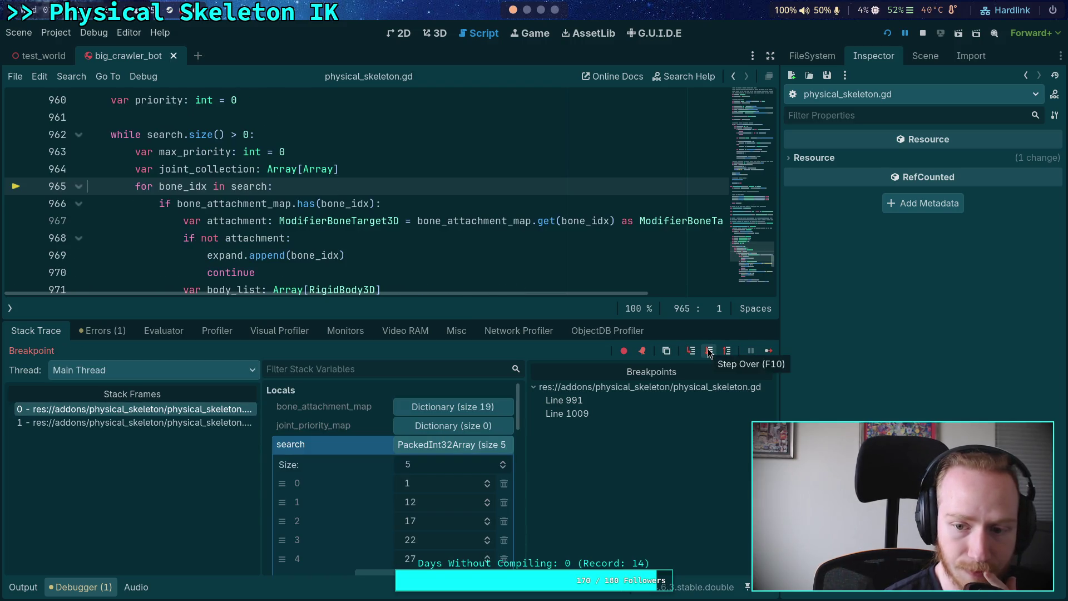
{"action": "left_click", "coordinate": [710, 352]}
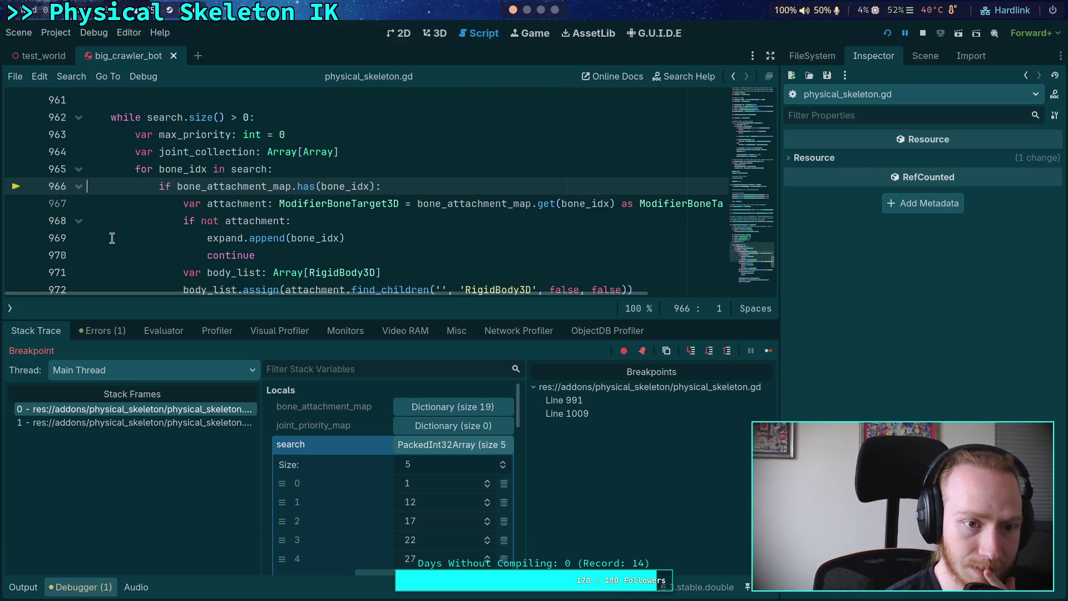
- Hide the debugger panel and fold the bone search and joint collection loops
{"action": "left_click", "coordinate": [82, 587]}
{"action": "scroll", "coordinate": [147, 317], "scroll_direction": "down", "scroll_amount": 4}
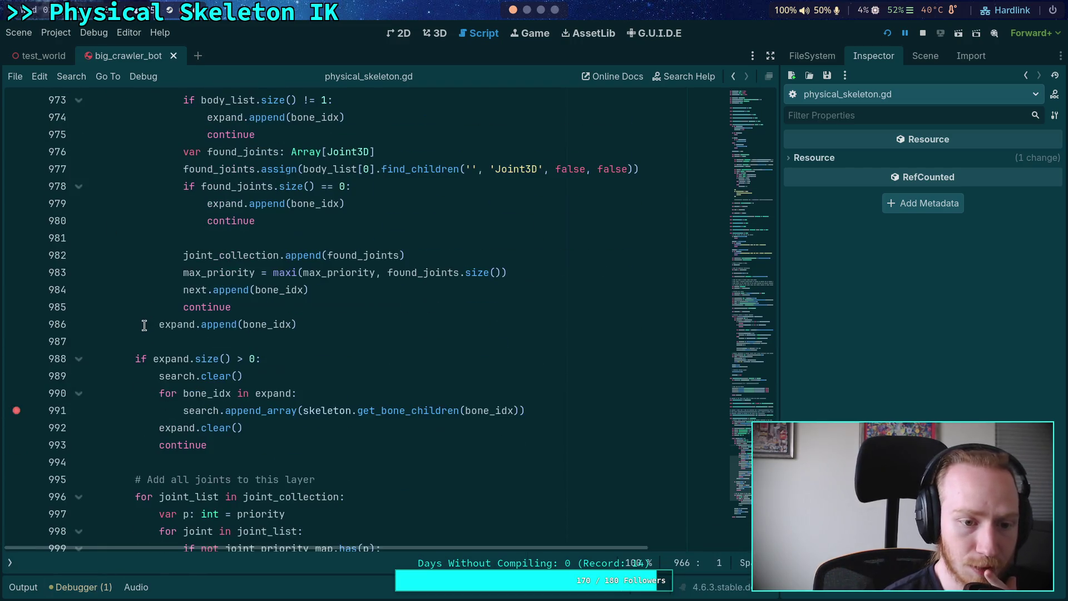
{"action": "scroll", "coordinate": [88, 170], "scroll_direction": "up", "scroll_amount": 4}
{"action": "left_click", "coordinate": [76, 174]}
{"action": "left_click", "coordinate": [78, 169]}
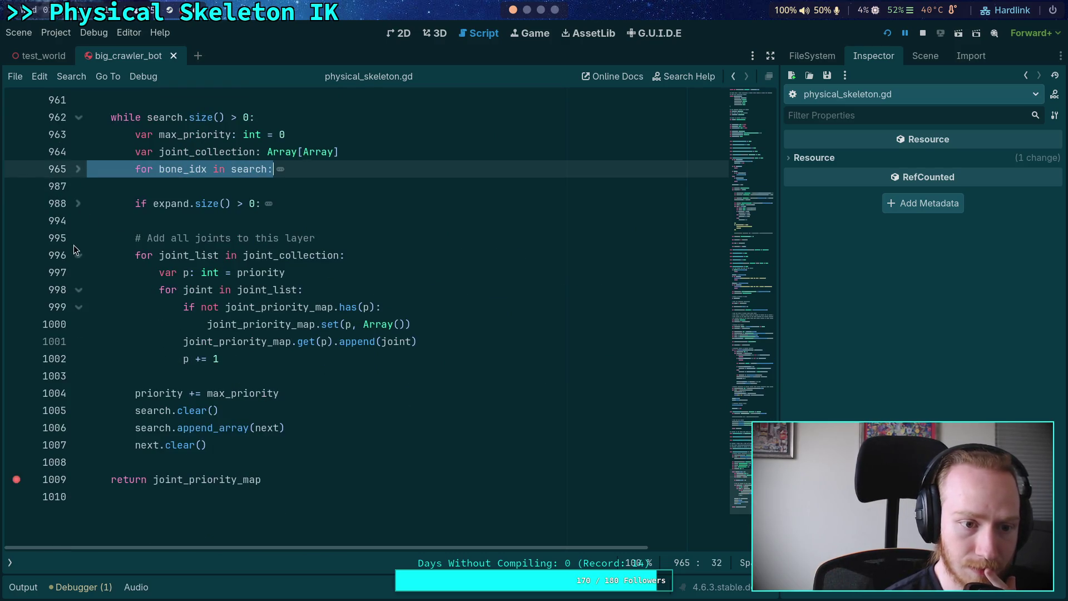
{"action": "left_click", "coordinate": [78, 255]}
{"action": "scroll", "coordinate": [96, 256], "scroll_direction": "up", "scroll_amount": 2}
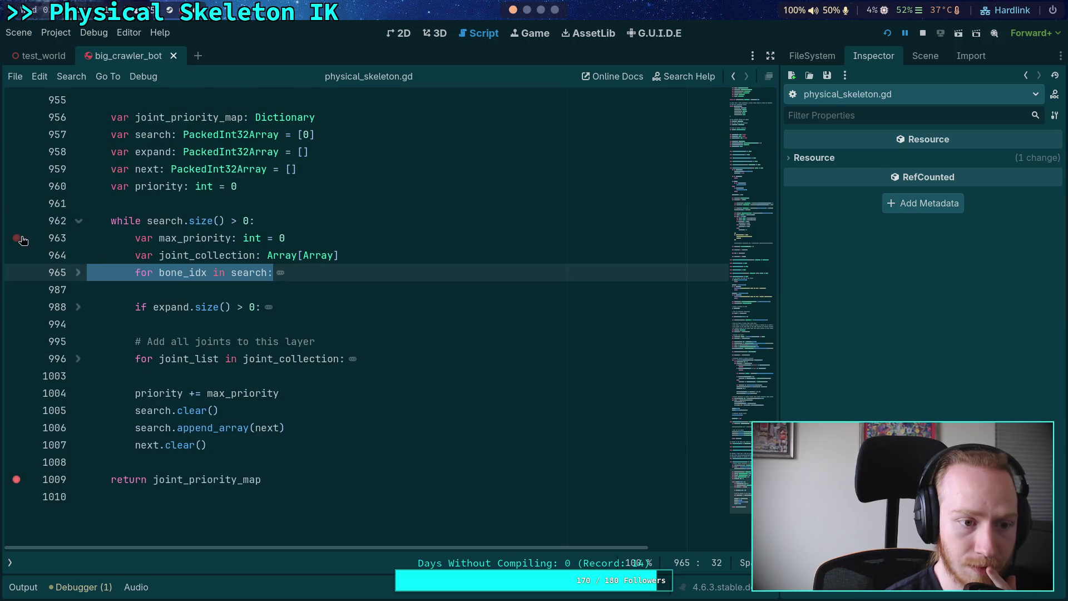
- Add a breakpoint at line 963 and continue five passes until joint_priority_map holds 4 entries
{"action": "left_click", "coordinate": [17, 238]}
{"action": "left_click", "coordinate": [81, 587]}
{"action": "left_click", "coordinate": [771, 353]}
{"action": "left_click", "coordinate": [771, 350]}
{"action": "left_click", "coordinate": [770, 351]}
{"action": "left_click", "coordinate": [769, 353]}
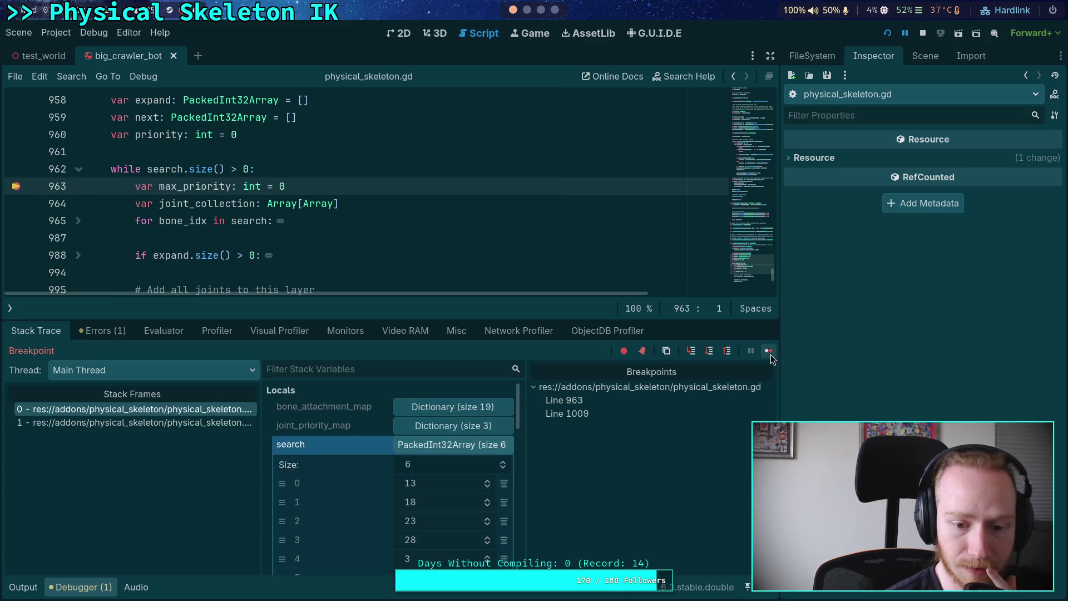
{"action": "left_click", "coordinate": [770, 352]}
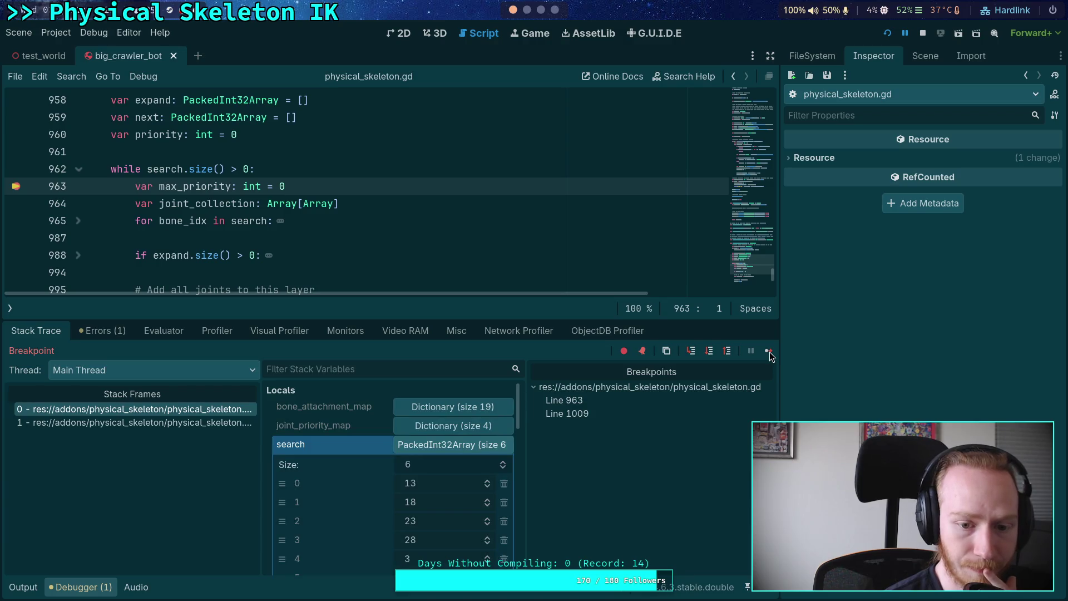
- Step over to line 971, with search now holding bones 13, 18, 23, 28, 3, 8
{"action": "scroll", "coordinate": [423, 519], "scroll_direction": "down", "scroll_amount": 2}
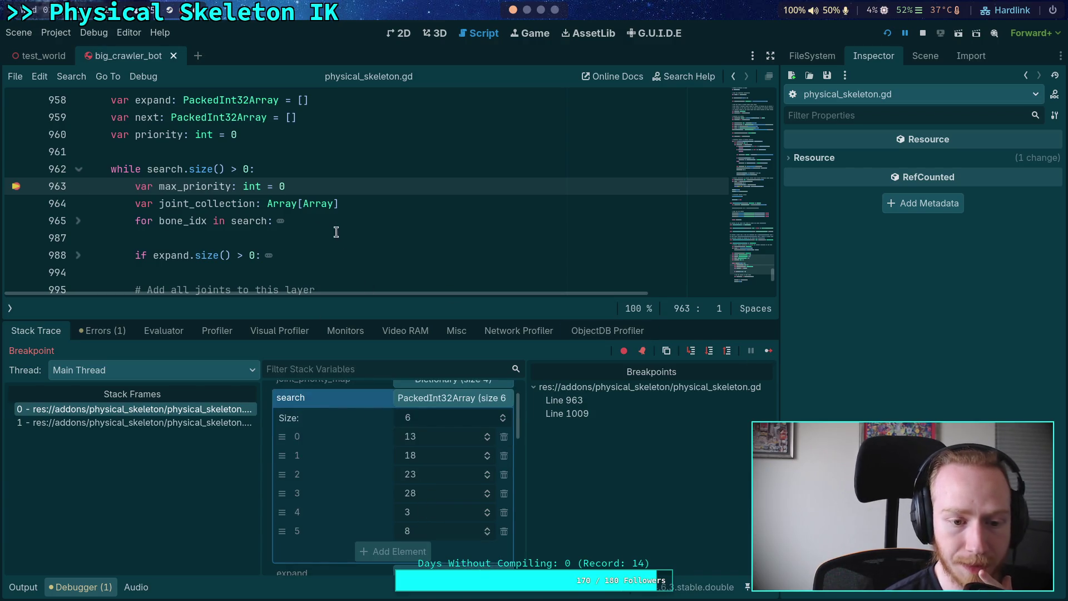
{"action": "scroll", "coordinate": [348, 264], "scroll_direction": "down", "scroll_amount": 1}
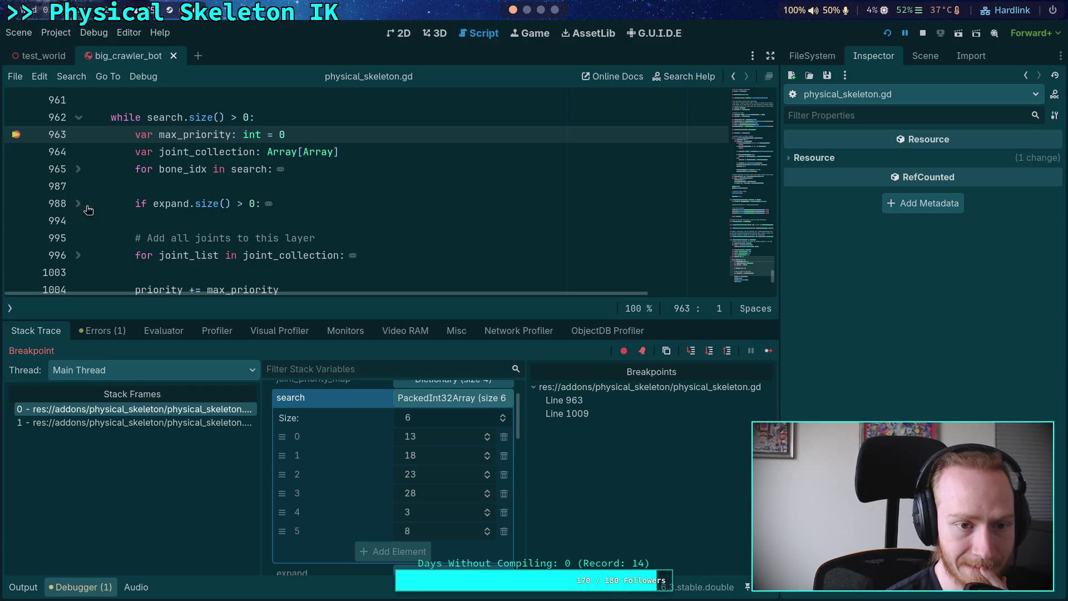
{"action": "scroll", "coordinate": [386, 462], "scroll_direction": "down", "scroll_amount": 3}
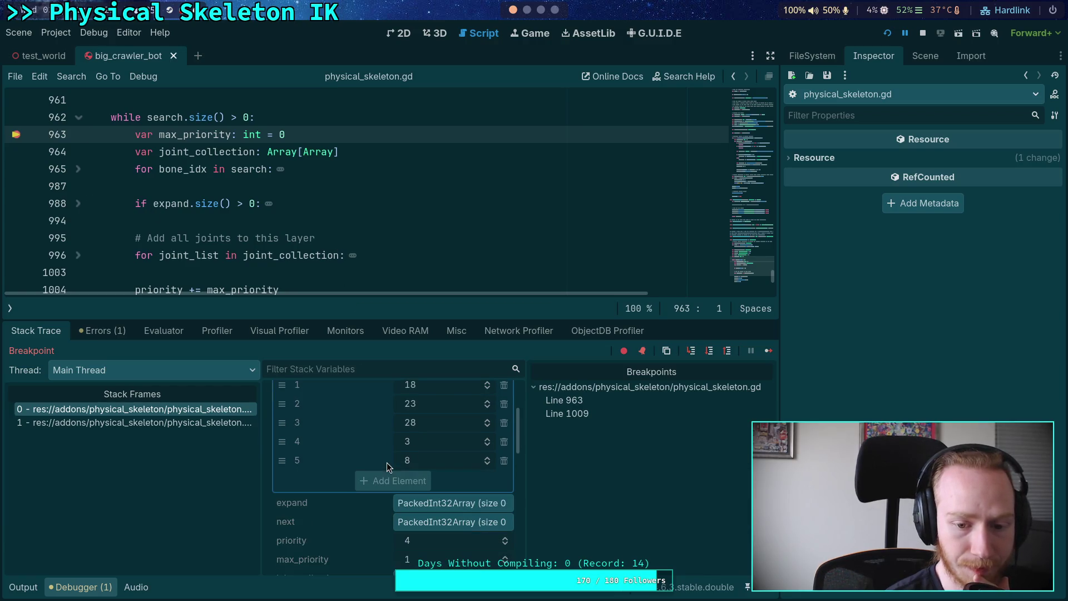
{"action": "left_click_drag", "start_coordinate": [386, 318], "coordinate": [395, 259]}
{"action": "scroll", "coordinate": [416, 405], "scroll_direction": "up", "scroll_amount": 3}
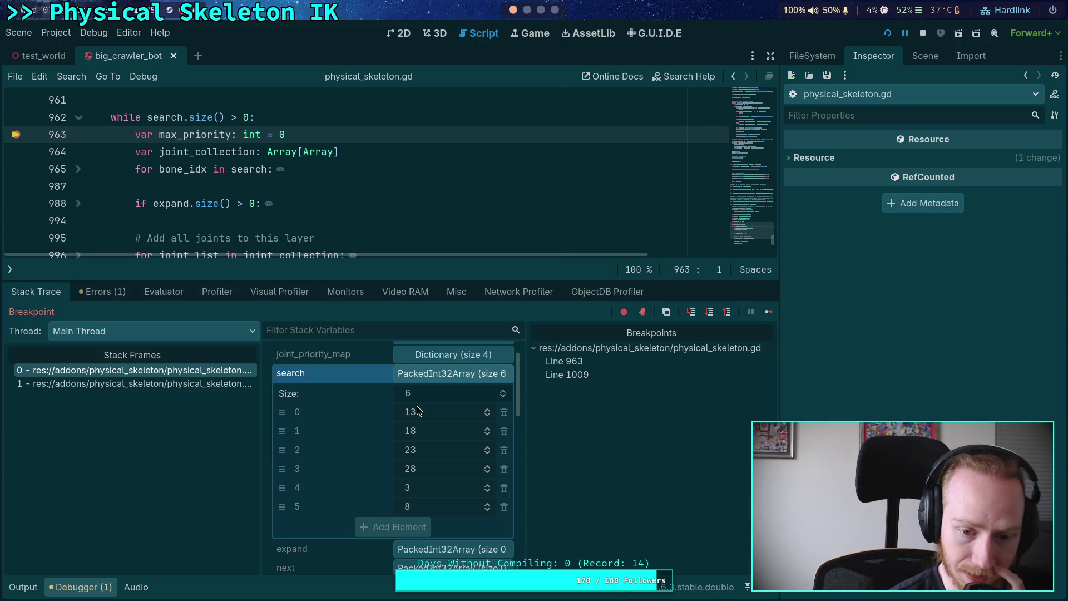
{"action": "left_click", "coordinate": [711, 313]}
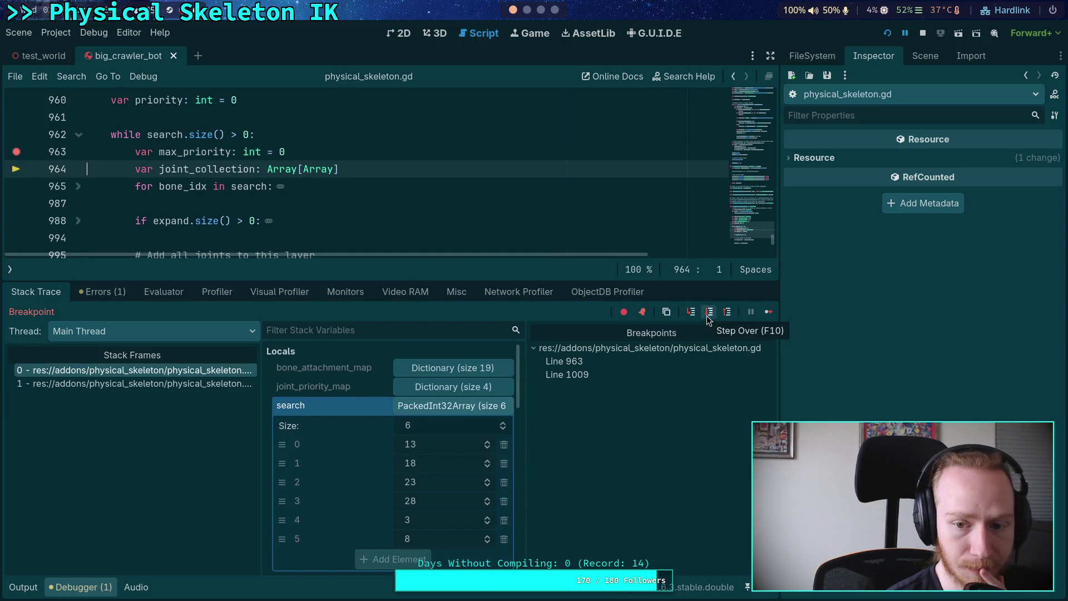
{"action": "left_click", "coordinate": [709, 312]}
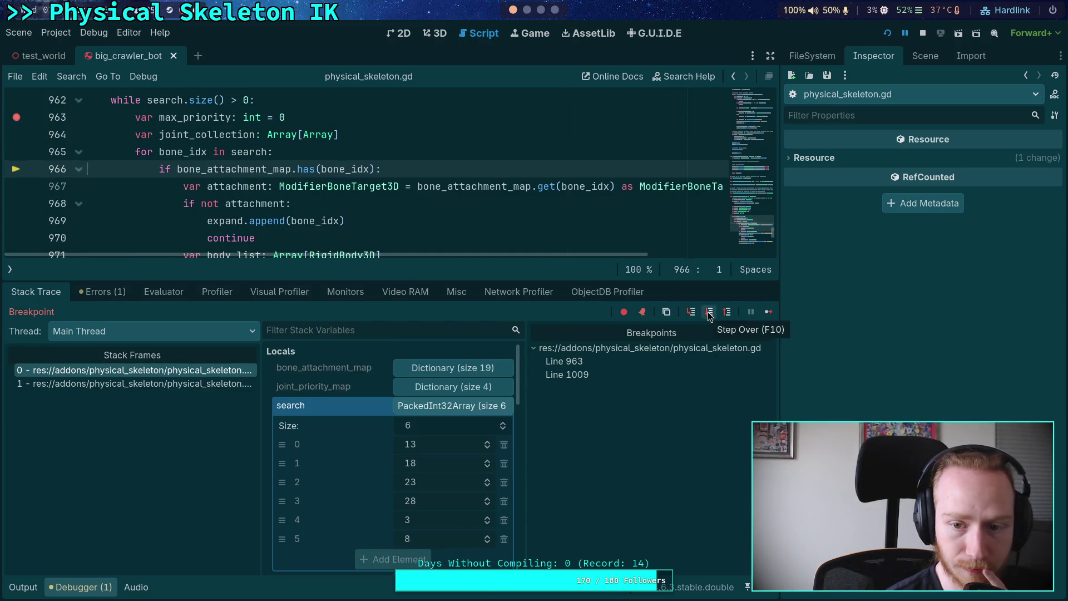
{"action": "left_click", "coordinate": [709, 312]}
{"action": "left_click", "coordinate": [710, 312]}
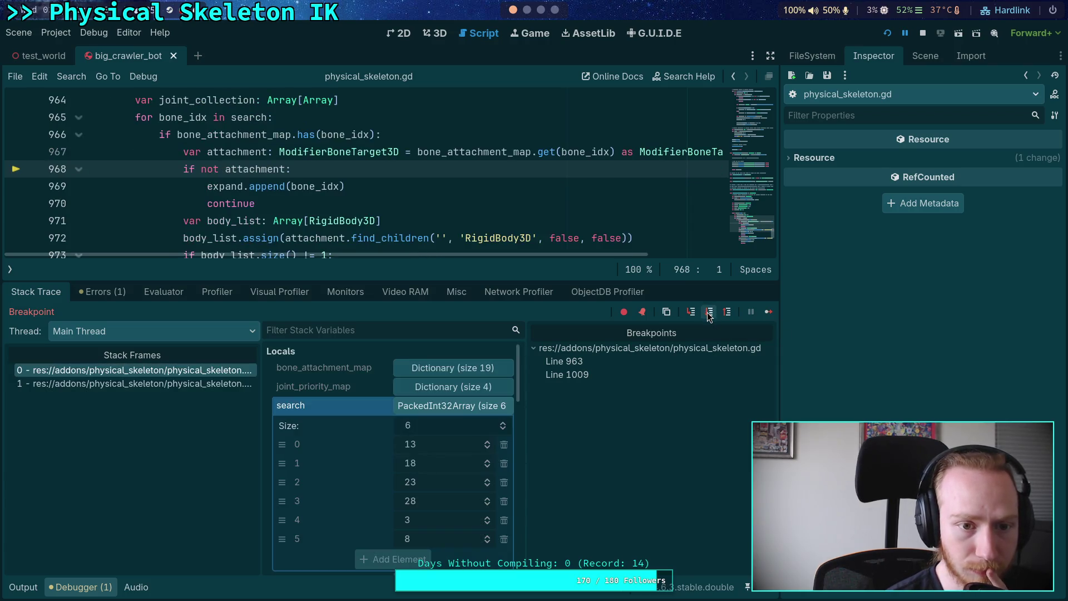
{"action": "left_click", "coordinate": [709, 312]}
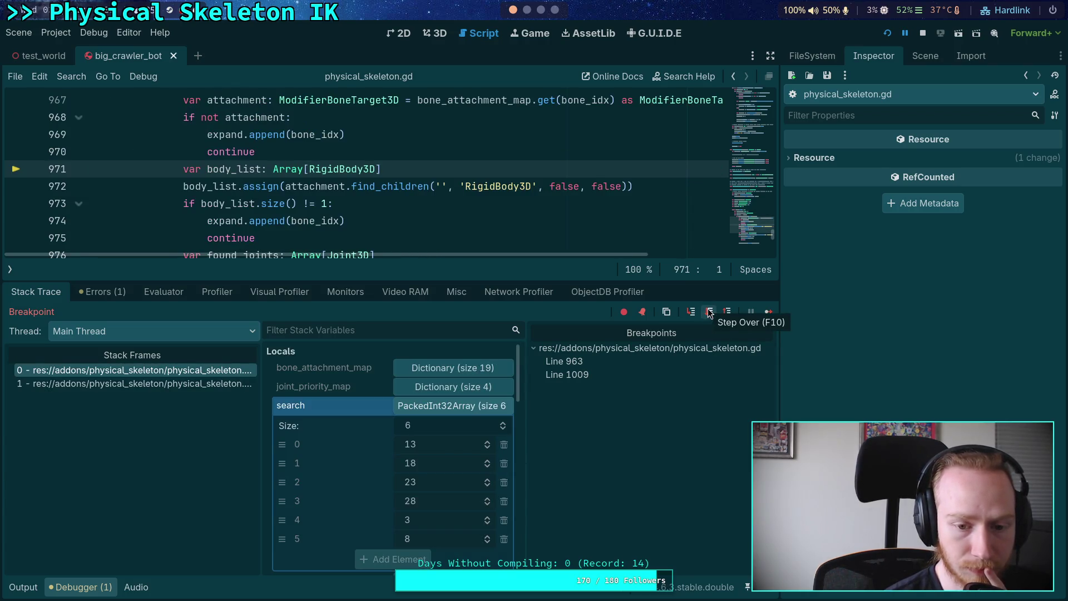
{"action": "left_click", "coordinate": [710, 313]}
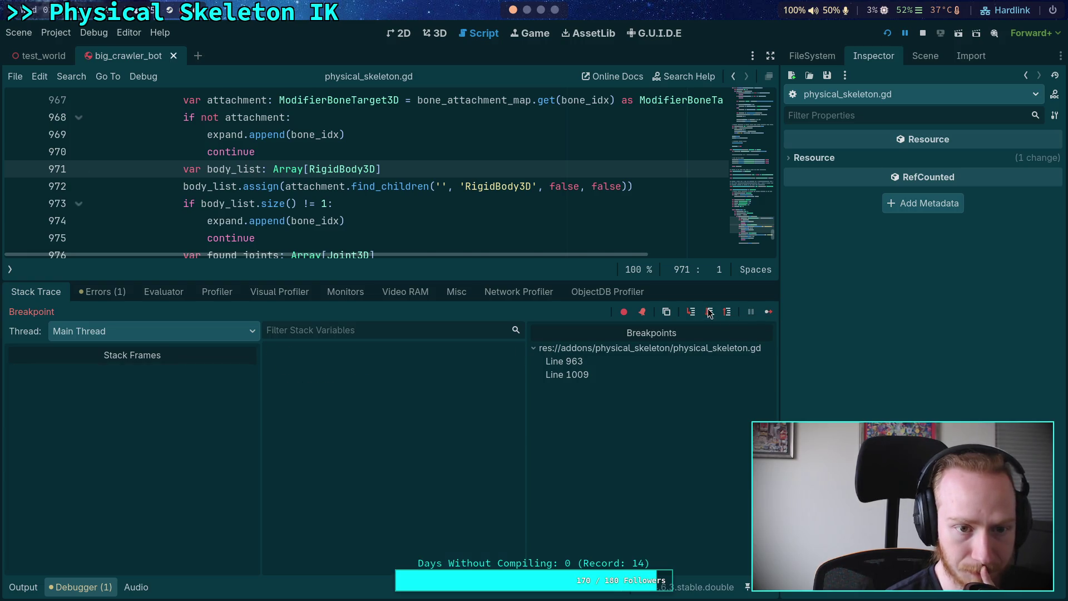
- Step through the bone loop body back to its top and unfold expand, now empty
{"action": "left_click", "coordinate": [710, 314]}
{"action": "left_click", "coordinate": [710, 313]}
{"action": "left_click", "coordinate": [710, 315]}
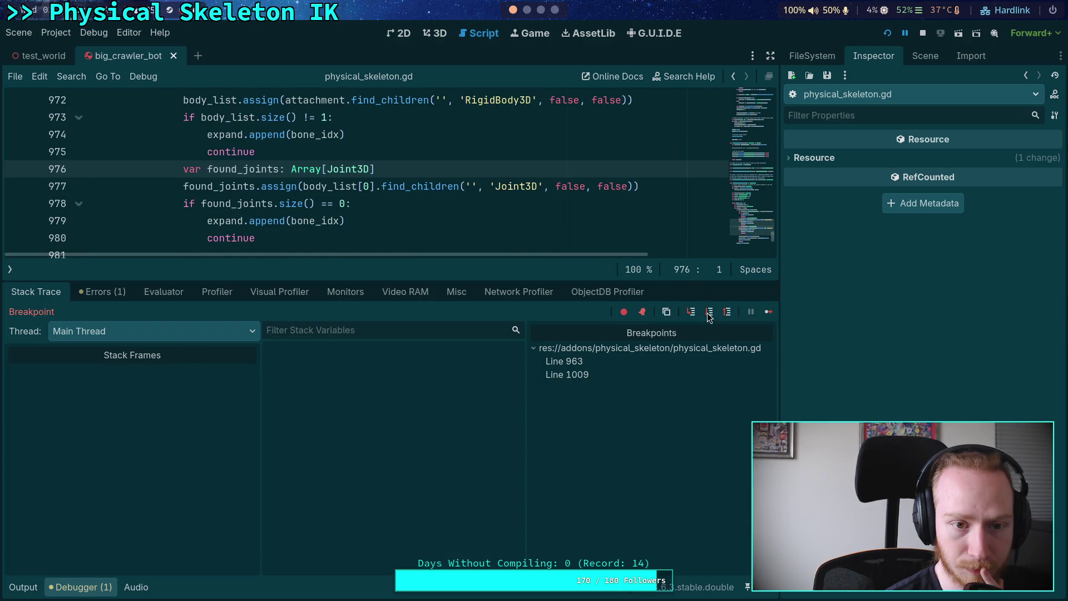
{"action": "left_click", "coordinate": [710, 314]}
{"action": "left_click", "coordinate": [710, 315]}
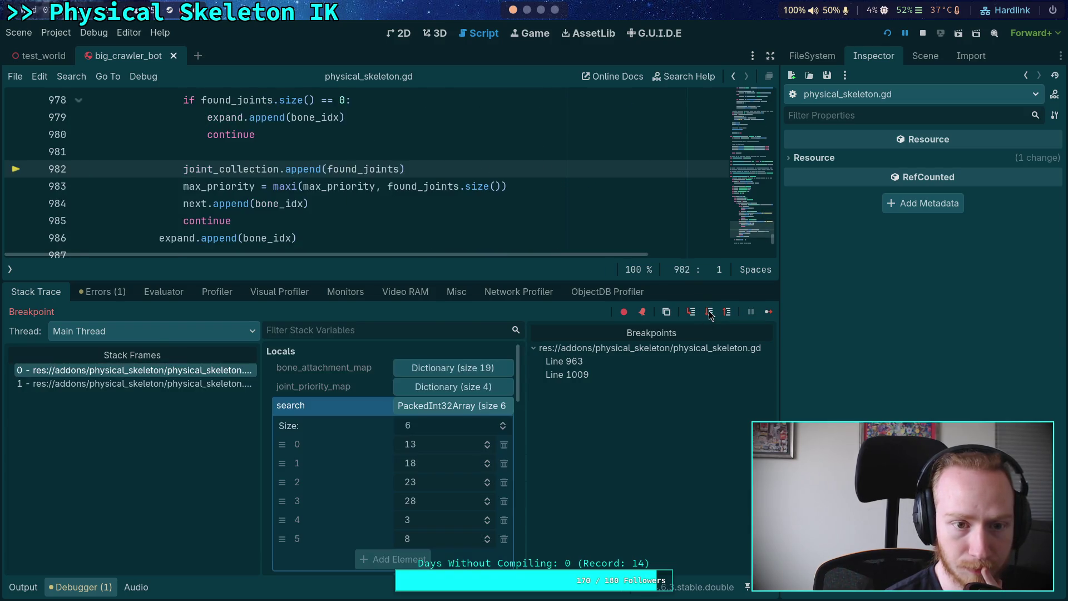
{"action": "left_click", "coordinate": [709, 314]}
{"action": "left_click", "coordinate": [710, 314]}
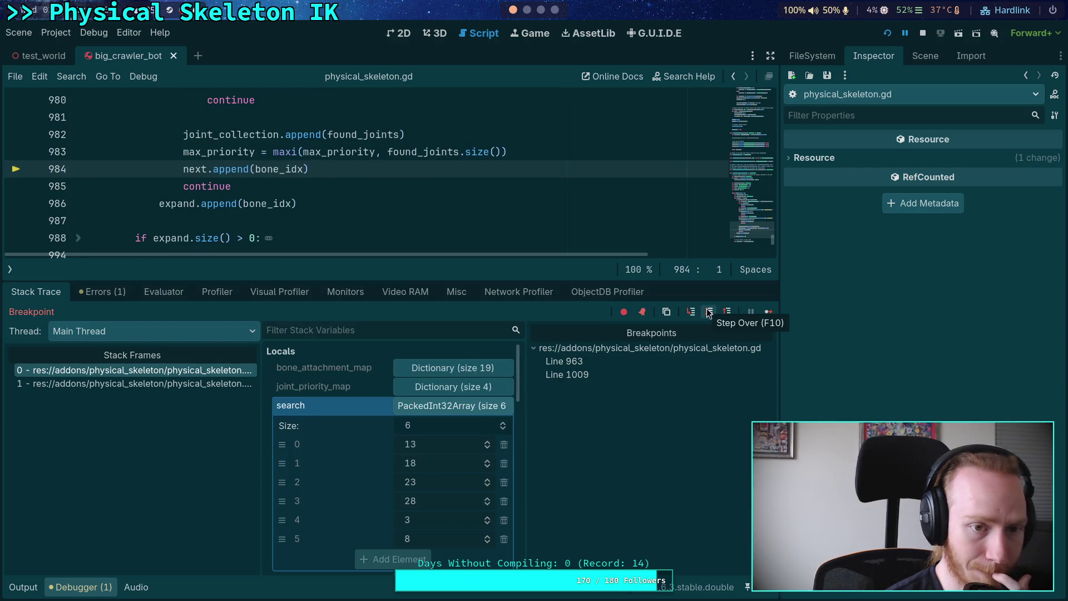
{"action": "left_click", "coordinate": [710, 313]}
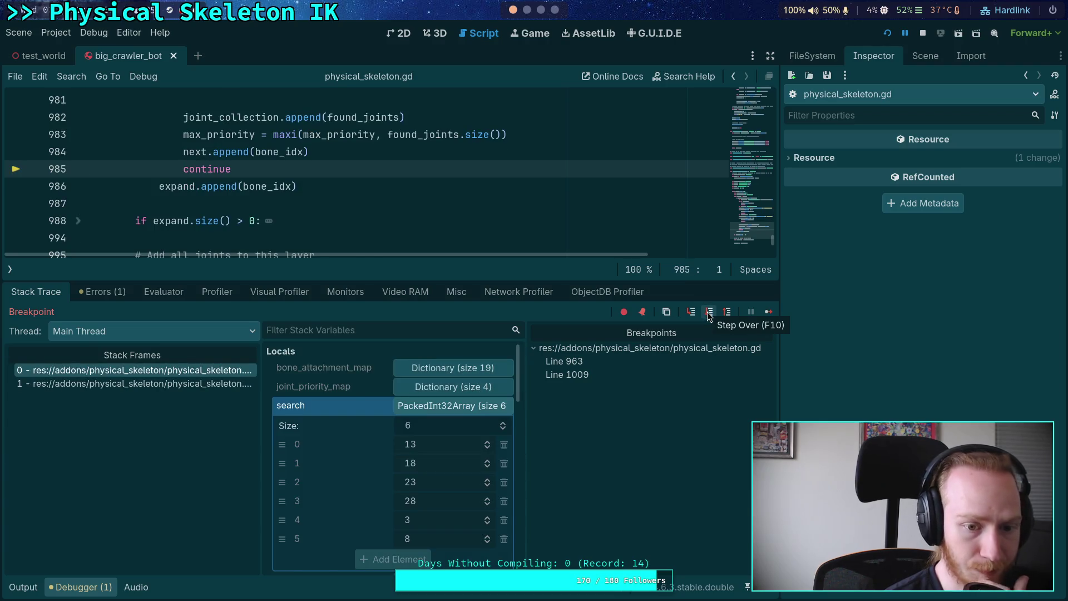
{"action": "left_click", "coordinate": [709, 314]}
{"action": "scroll", "coordinate": [375, 438], "scroll_direction": "down", "scroll_amount": 5}
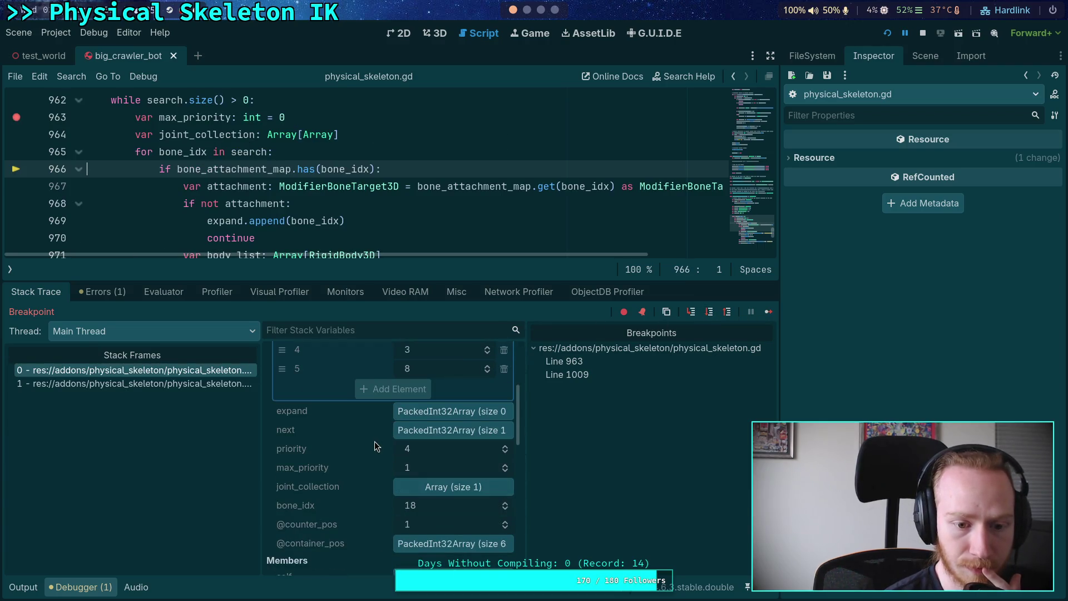
{"action": "left_click", "coordinate": [427, 411]}
{"action": "scroll", "coordinate": [351, 436], "scroll_direction": "up", "scroll_amount": 5}
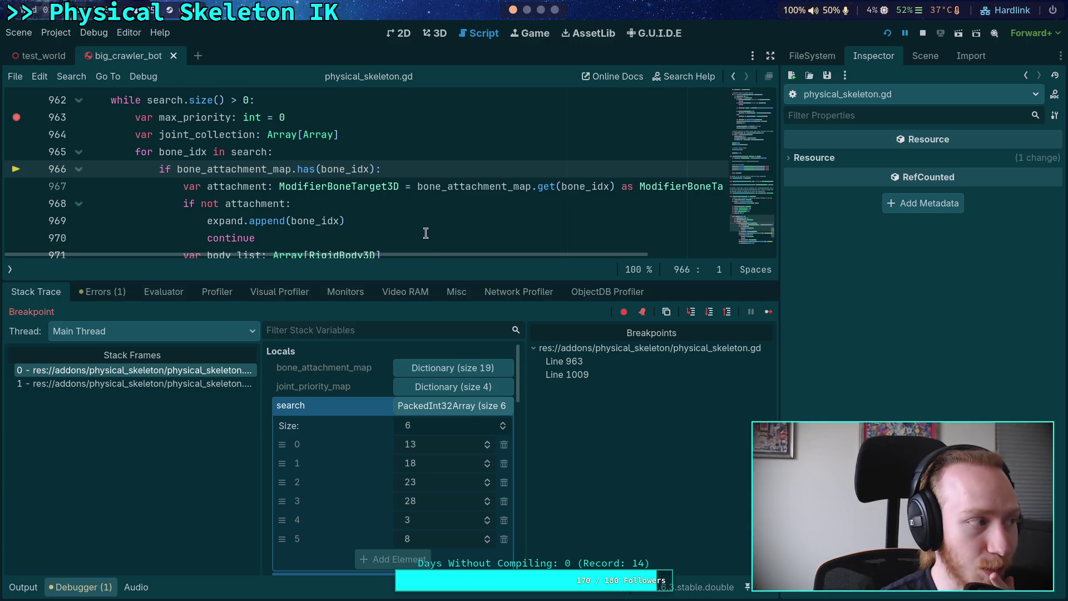
{"action": "left_click_drag", "start_coordinate": [426, 279], "coordinate": [426, 264]}
{"action": "scroll", "coordinate": [393, 204], "scroll_direction": "down", "scroll_amount": 1}
{"action": "scroll", "coordinate": [393, 203], "scroll_direction": "up", "scroll_amount": 1}
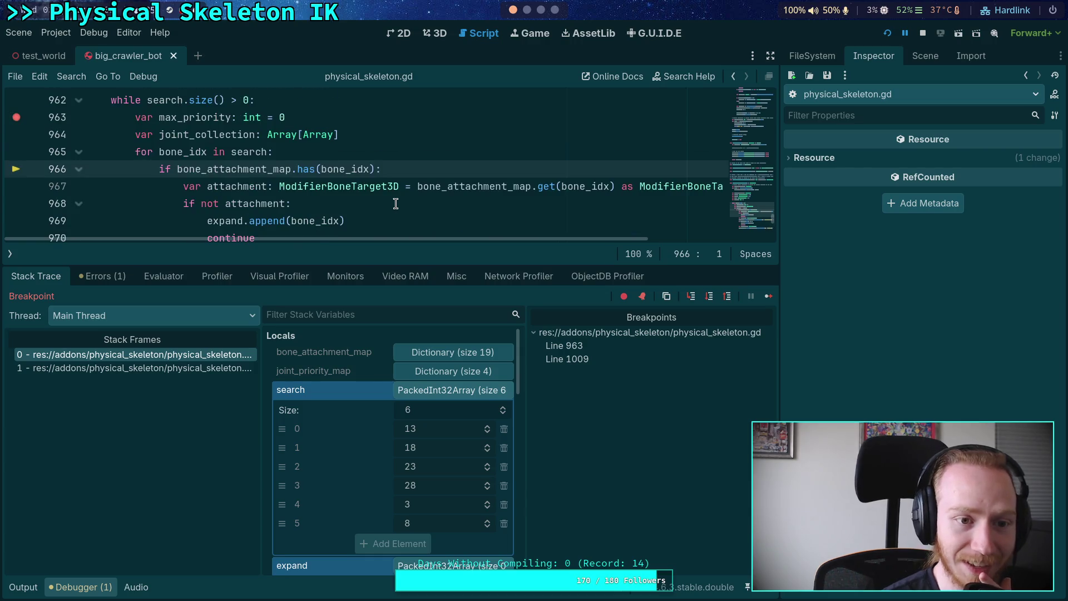
- Step through the next bone's attachment lookup and body count check to the found_joints declaration
{"action": "left_click", "coordinate": [709, 298]}
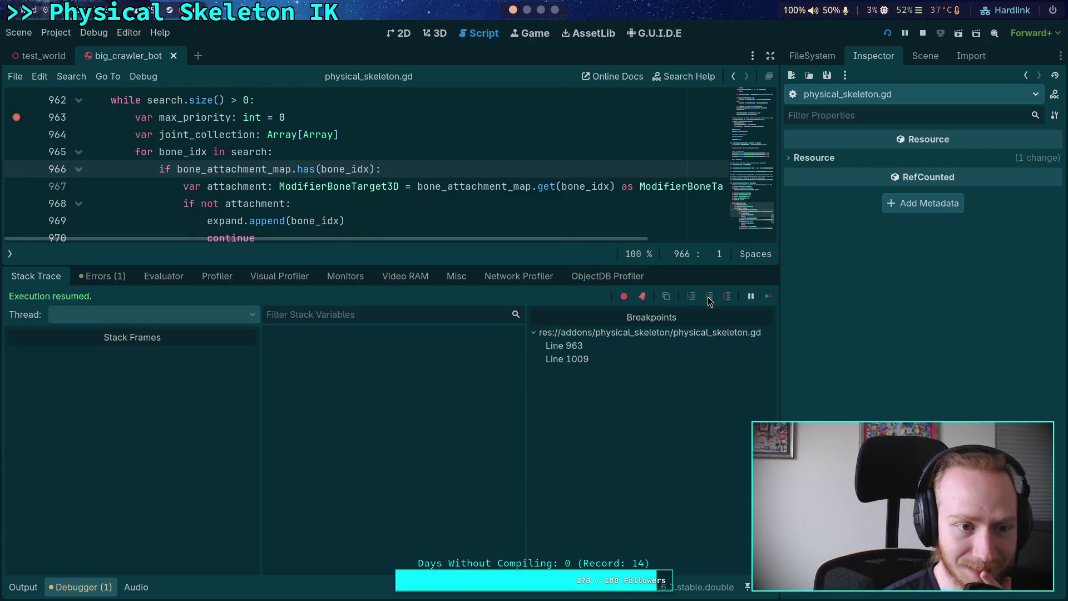
{"action": "left_click", "coordinate": [710, 301]}
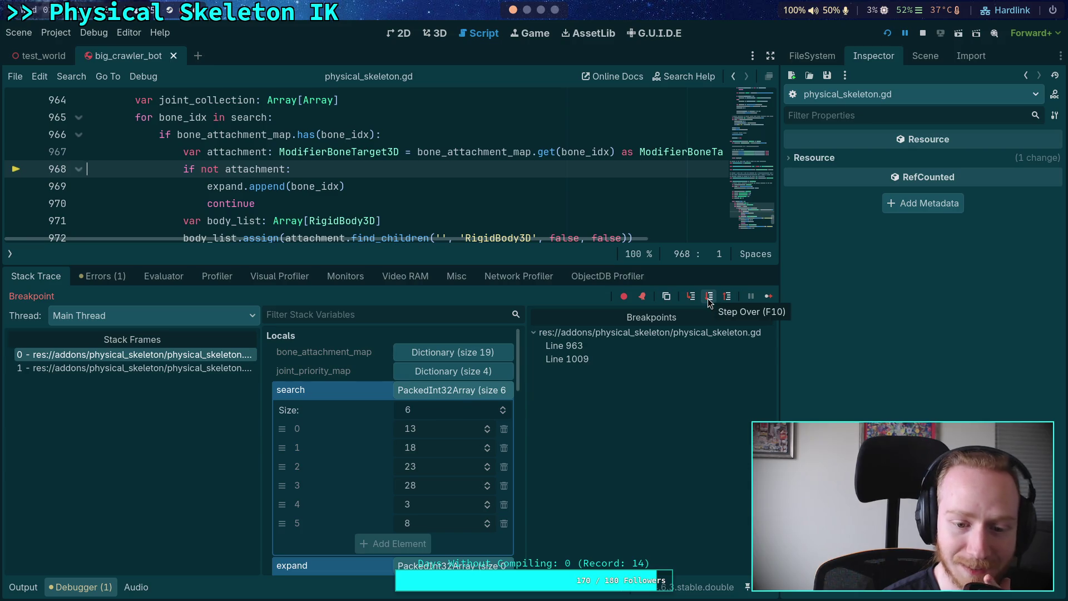
{"action": "left_click", "coordinate": [709, 301]}
{"action": "left_click", "coordinate": [709, 299]}
{"action": "left_click", "coordinate": [710, 298]}
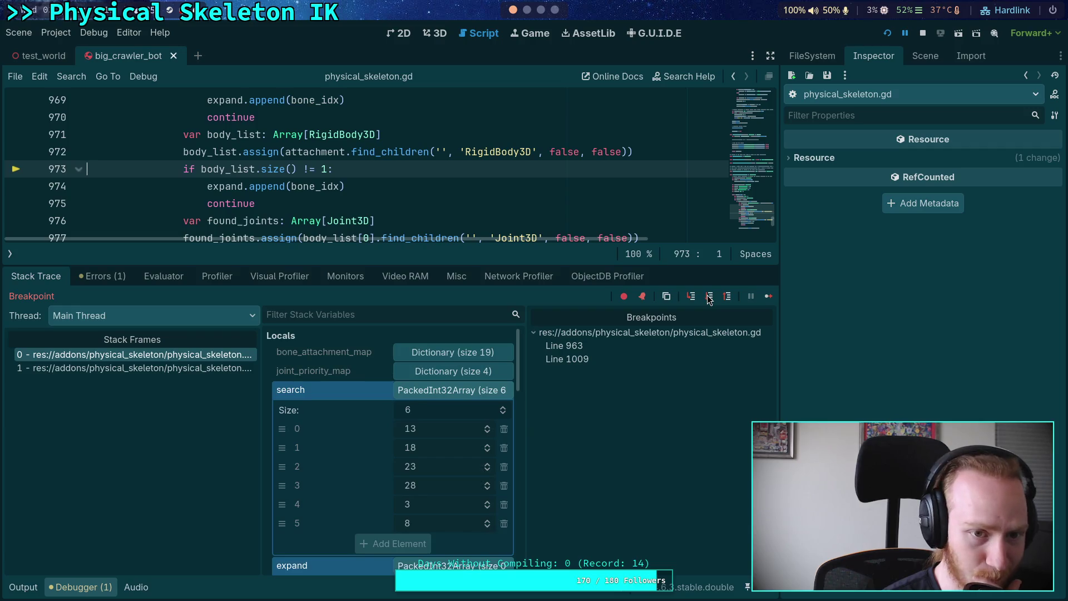
{"action": "left_click", "coordinate": [710, 300]}
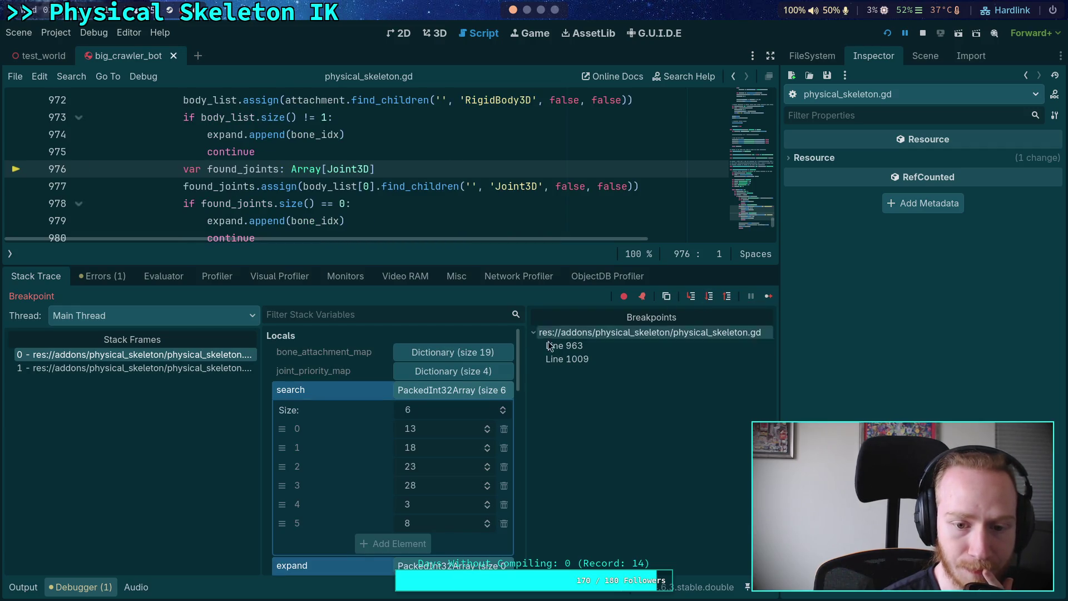
{"action": "scroll", "coordinate": [368, 429], "scroll_direction": "down", "scroll_amount": 3}
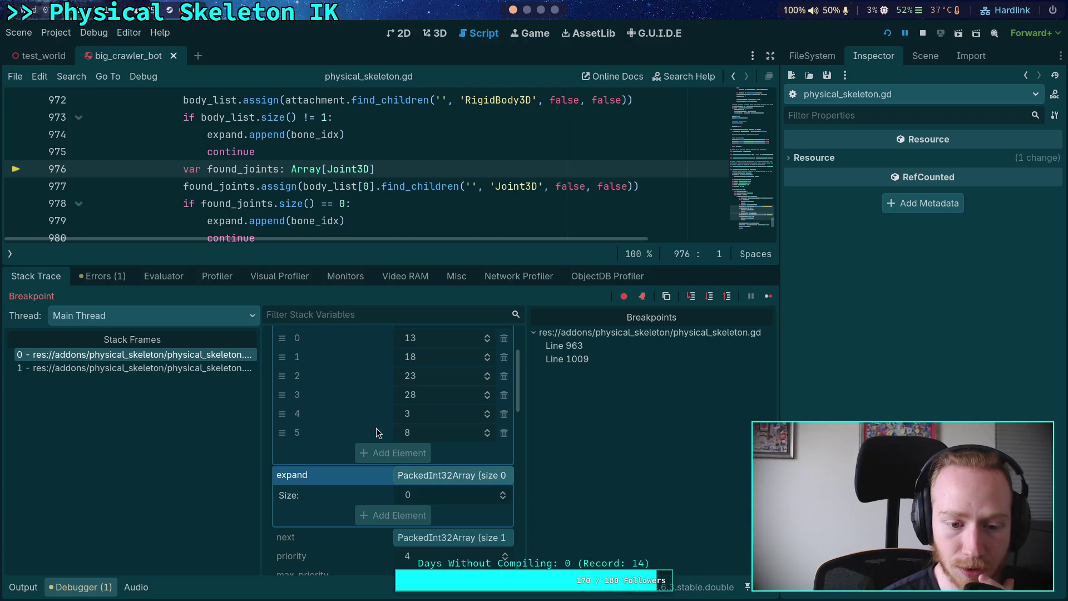
{"action": "scroll", "coordinate": [260, 137], "scroll_direction": "down", "scroll_amount": 2}
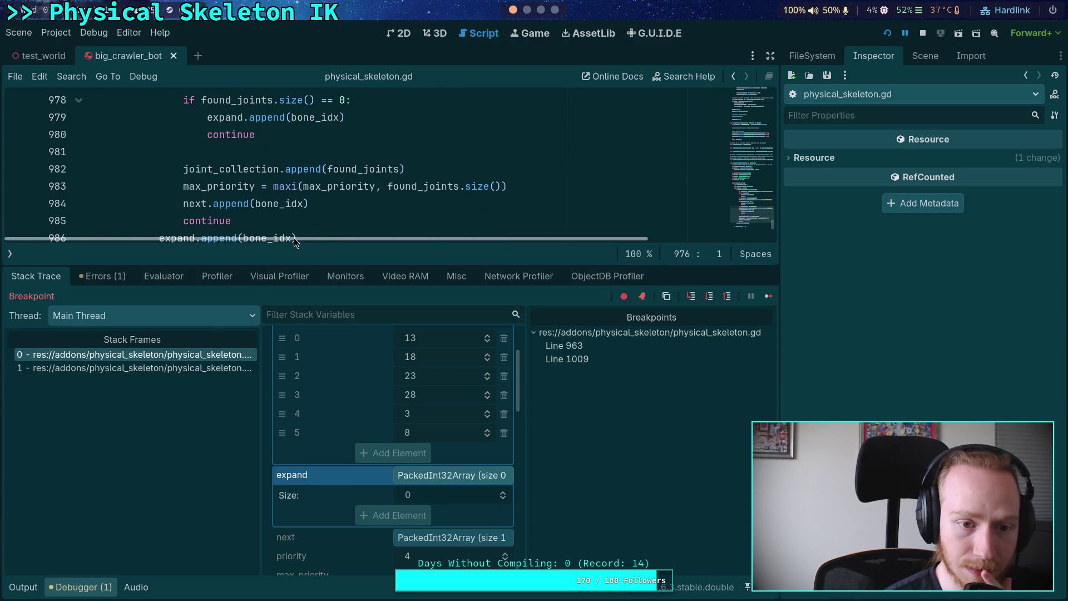
{"action": "left_click_drag", "start_coordinate": [302, 263], "coordinate": [303, 388]}
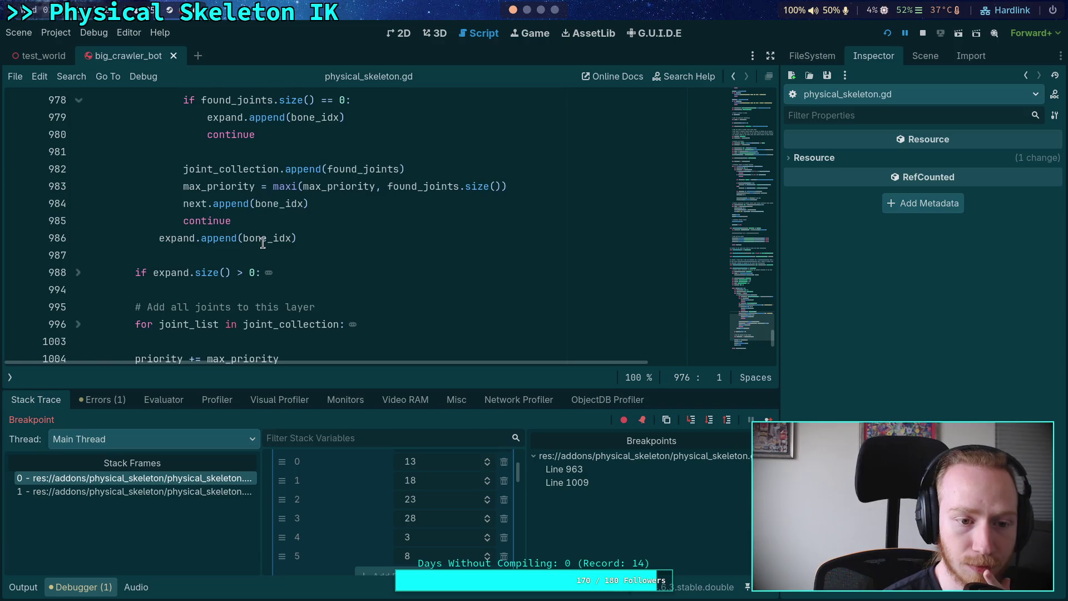
{"action": "scroll", "coordinate": [225, 256], "scroll_direction": "down", "scroll_amount": 3}
{"action": "scroll", "coordinate": [214, 258], "scroll_direction": "up", "scroll_amount": 1}
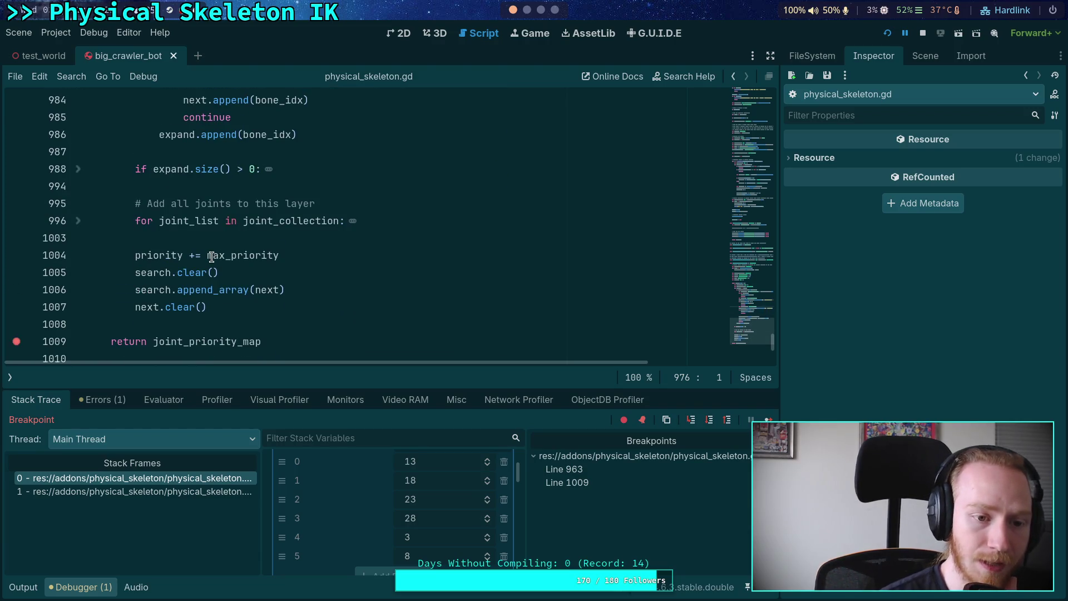
- Unfold next in the Locals to see it holding bone 13, then stop the running game
{"action": "mouse_move", "coordinate": [212, 257]}
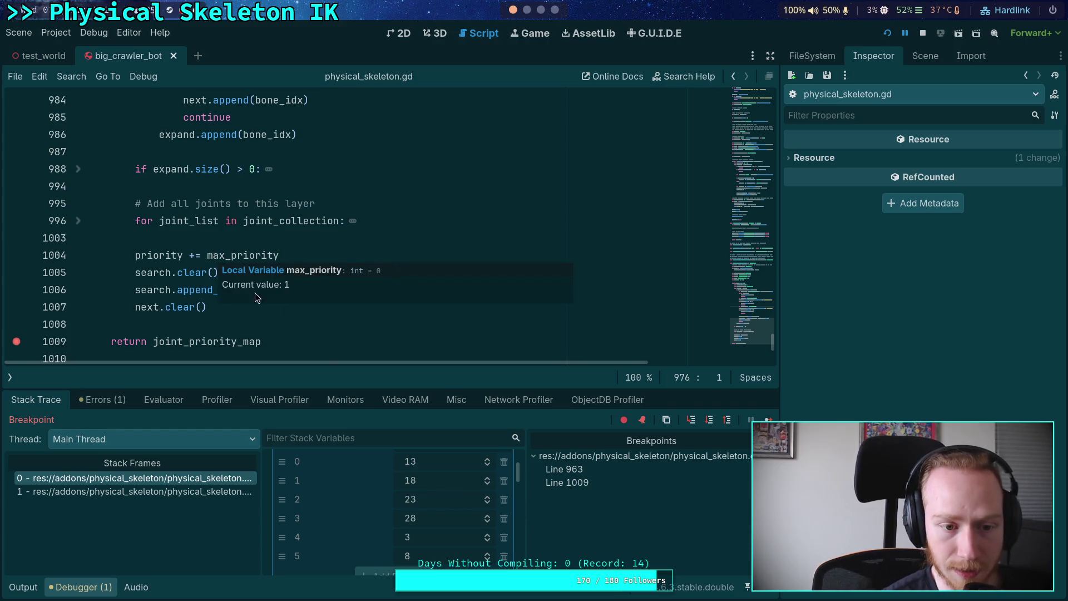
{"action": "left_click_drag", "start_coordinate": [374, 388], "coordinate": [374, 249]}
{"action": "scroll", "coordinate": [341, 398], "scroll_direction": "down", "scroll_amount": 2}
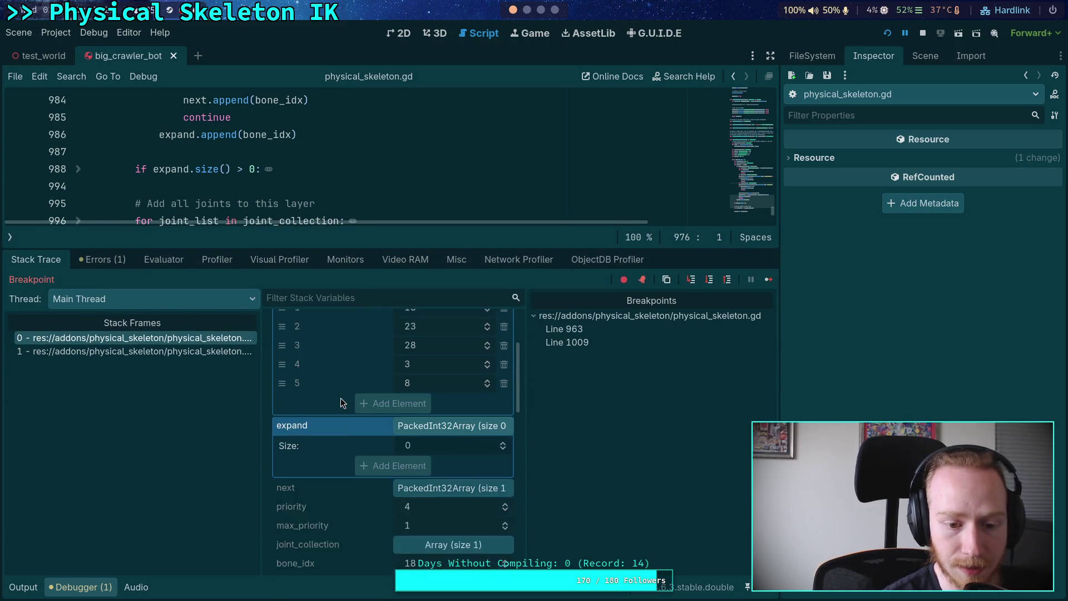
{"action": "left_click", "coordinate": [419, 461]}
{"action": "scroll", "coordinate": [353, 453], "scroll_direction": "up", "scroll_amount": 1}
{"action": "scroll", "coordinate": [353, 454], "scroll_direction": "up", "scroll_amount": 1}
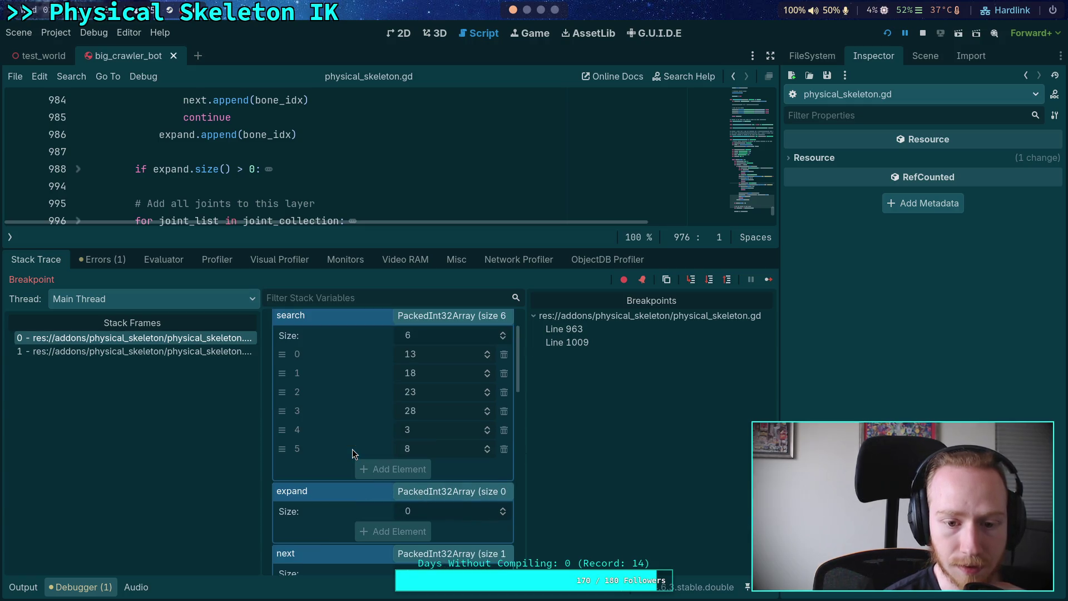
{"action": "scroll", "coordinate": [352, 454], "scroll_direction": "down", "scroll_amount": 1}
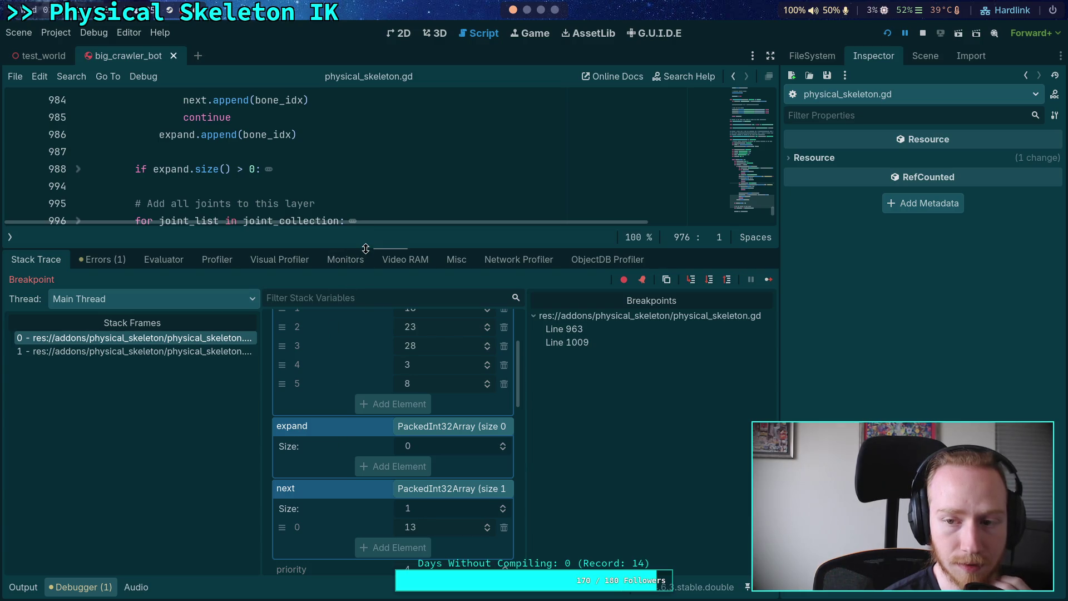
{"action": "left_click_drag", "start_coordinate": [366, 248], "coordinate": [366, 295]}
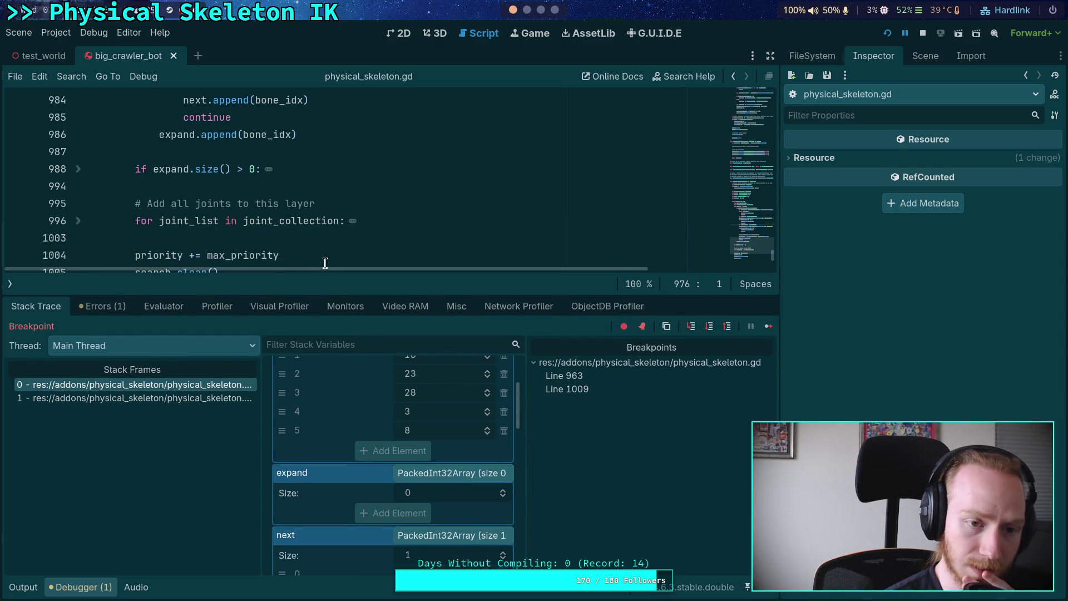
{"action": "scroll", "coordinate": [332, 266], "scroll_direction": "right", "scroll_amount": 3}
{"action": "scroll", "coordinate": [323, 267], "scroll_direction": "up", "scroll_amount": 1}
{"action": "scroll", "coordinate": [330, 268], "scroll_direction": "left", "scroll_amount": 3}
{"action": "scroll", "coordinate": [329, 269], "scroll_direction": "down", "scroll_amount": 4}
{"action": "left_click", "coordinate": [923, 33]}
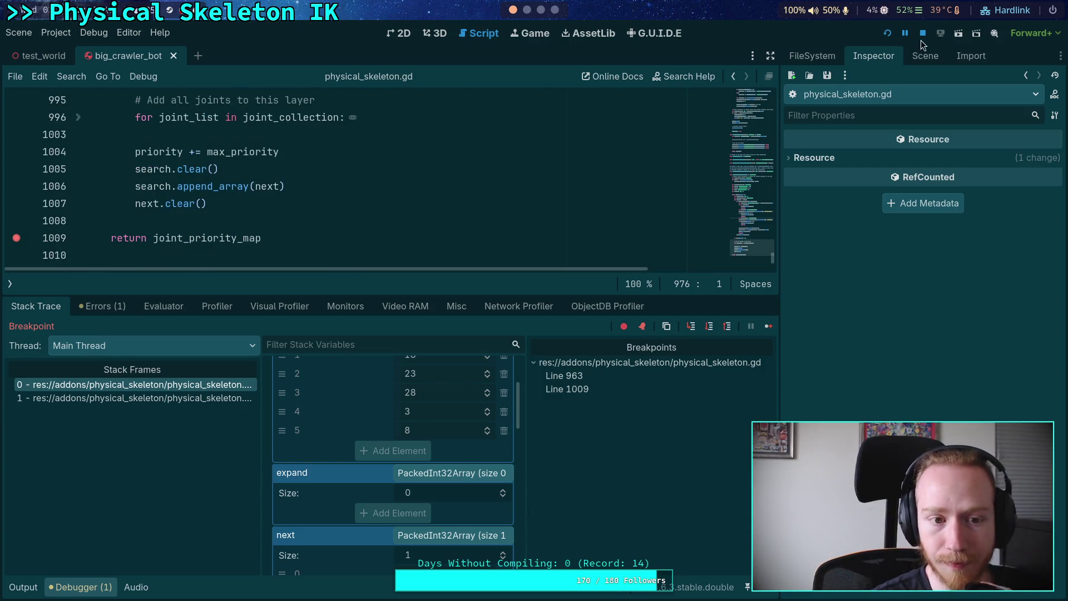
- Copy the get_bone_children expansion loop and paste it on a new line after search.clear()
{"action": "scroll", "coordinate": [295, 384], "scroll_direction": "up", "scroll_amount": 6}
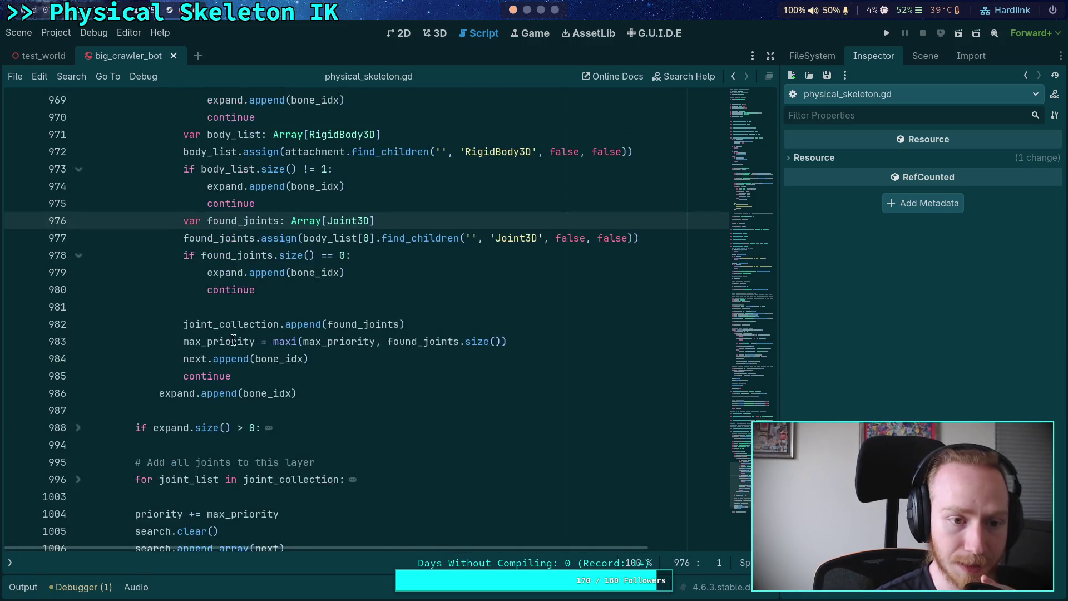
{"action": "scroll", "coordinate": [221, 334], "scroll_direction": "down", "scroll_amount": 2}
{"action": "left_click", "coordinate": [79, 273]}
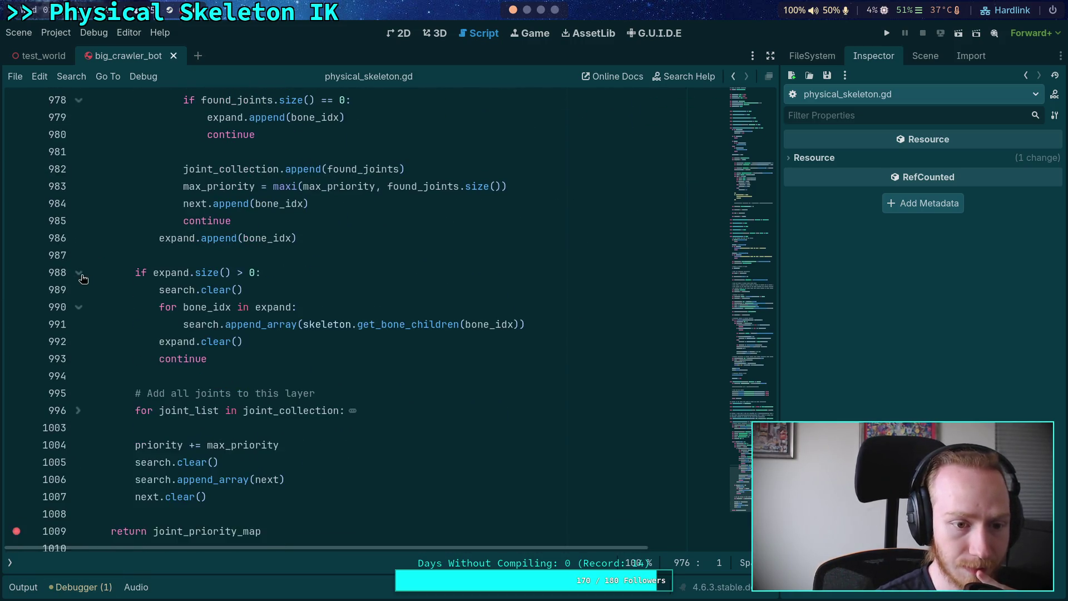
{"action": "scroll", "coordinate": [188, 272], "scroll_direction": "down", "scroll_amount": 1}
{"action": "mouse_move", "coordinate": [263, 290]}
{"action": "left_mouse_down"}
{"action": "mouse_move", "coordinate": [160, 254]}
{"action": "mouse_move", "coordinate": [525, 272]}
{"action": "left_mouse_up"}
{"action": "right_click", "coordinate": [279, 264]}
{"action": "left_click", "coordinate": [310, 327]}
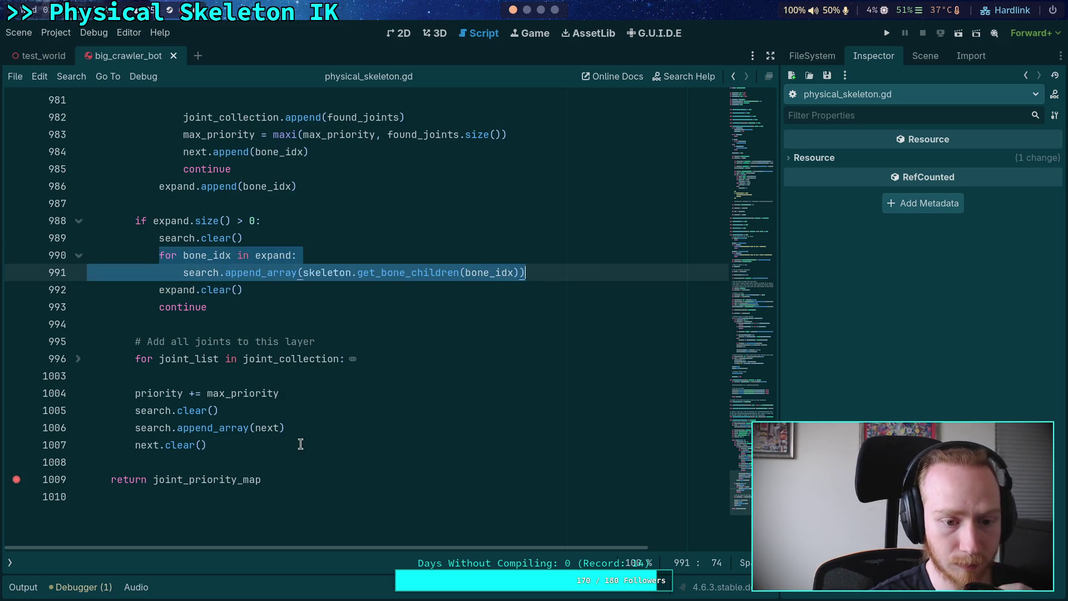
{"action": "left_click", "coordinate": [313, 410]}
{"action": "key", "text": "Return"}
{"action": "key", "text": "ctrl+v"}
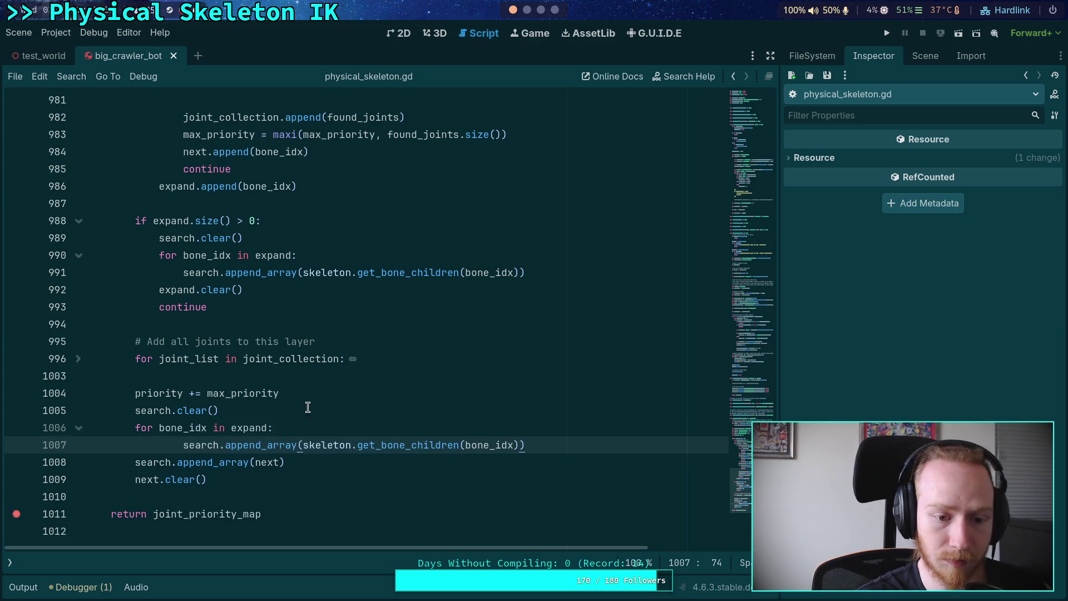
- Change expand to next in the pasted loop, delete search.append_array(next), and save
{"action": "left_click", "coordinate": [247, 440]}
{"action": "double_click", "coordinate": [247, 432]}
{"action": "type", "text": "next"}
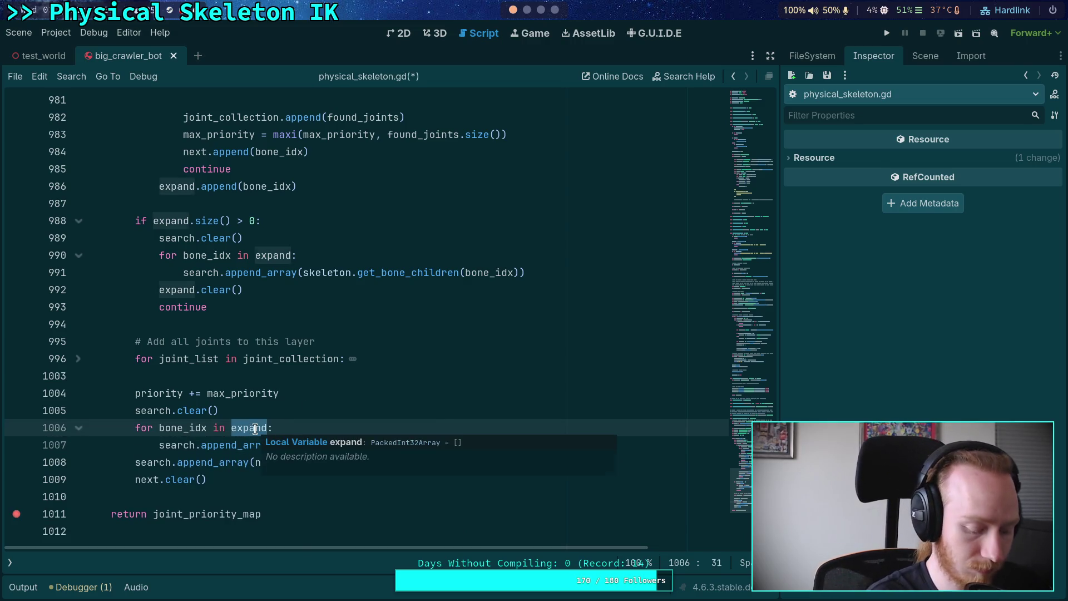
{"action": "left_click", "coordinate": [460, 445]}
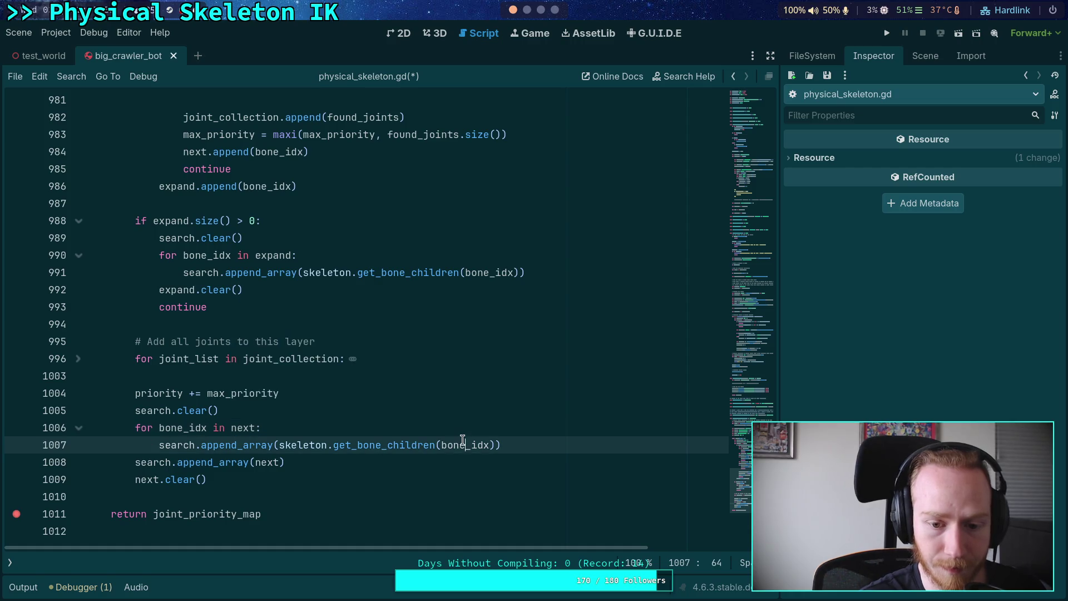
{"action": "left_click", "coordinate": [296, 462]}
{"action": "key", "text": "shift+Home"}
{"action": "key", "text": "shift+Home"}
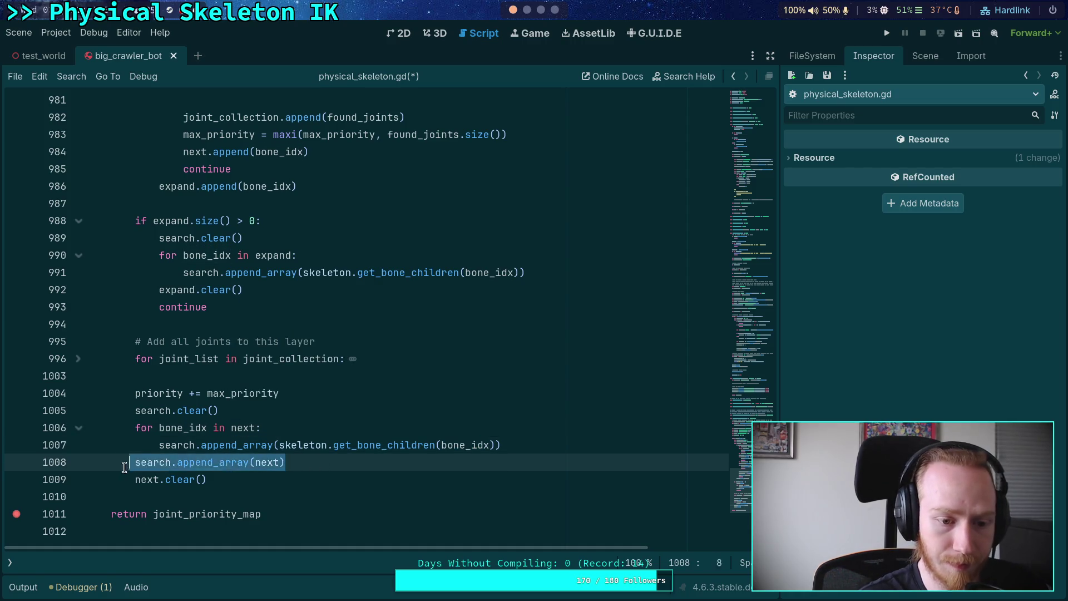
{"action": "key", "text": "BackSpace"}
{"action": "key", "text": "BackSpace"}
{"action": "key", "text": "ctrl+s"}
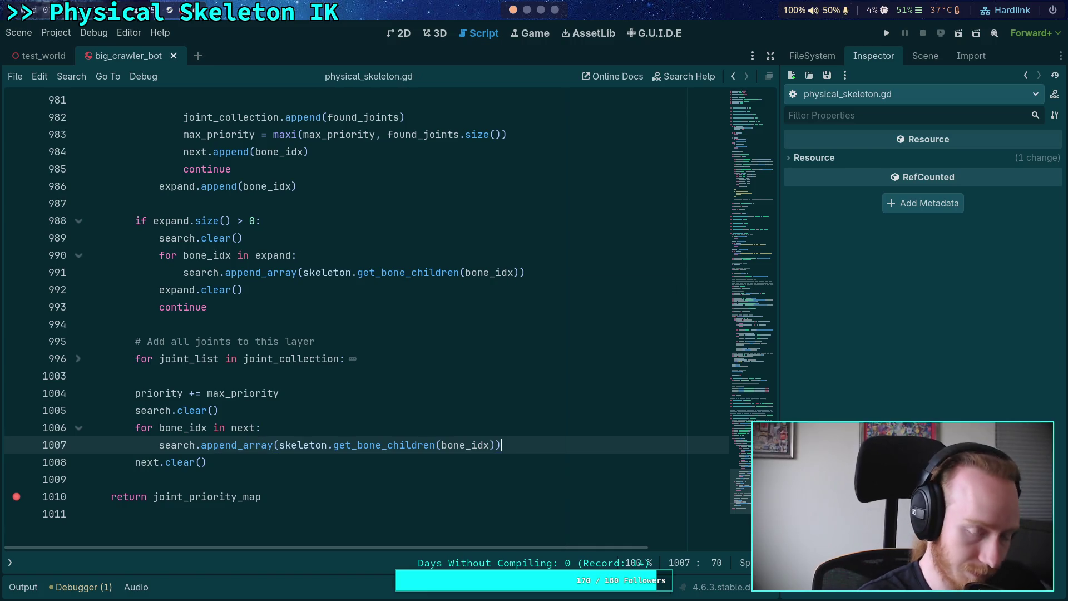
- Fold the bone search loop, the expand.size() > 0 block and the new loop over next
{"action": "scroll", "coordinate": [262, 387], "scroll_direction": "up", "scroll_amount": 10}
{"action": "left_click", "coordinate": [78, 341]}
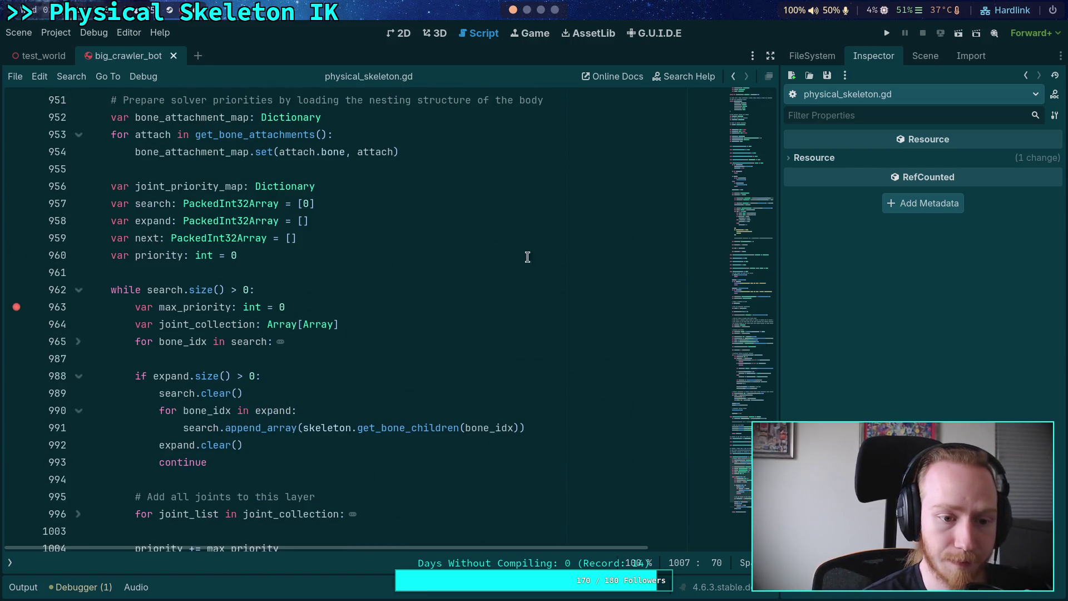
{"action": "left_click", "coordinate": [78, 376]}
{"action": "left_click", "coordinate": [79, 497]}
{"action": "left_click", "coordinate": [158, 444]}
{"action": "scroll", "coordinate": [252, 426], "scroll_direction": "down", "scroll_amount": 2}
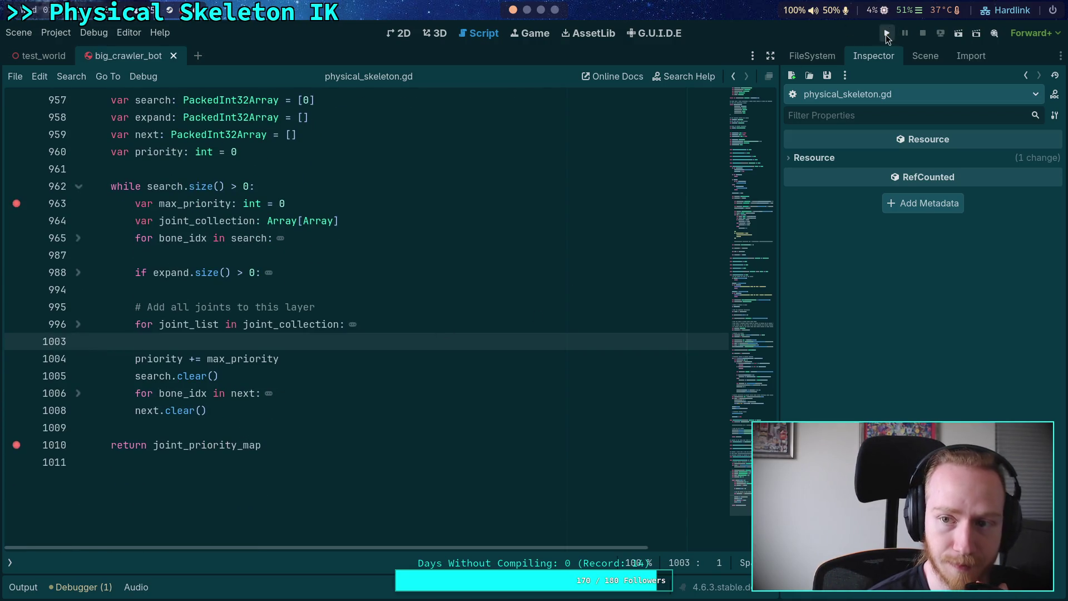
- Run the project and continue past the loop breakpoints until it halts at the return on line 1010
{"action": "left_click", "coordinate": [886, 33]}
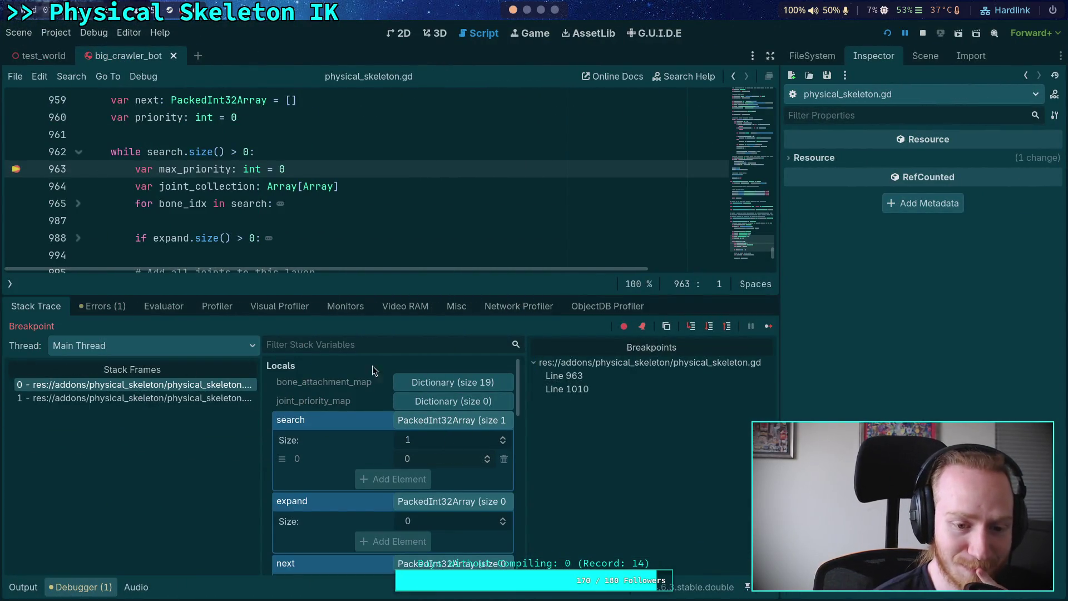
{"action": "left_click", "coordinate": [768, 327]}
{"action": "left_click", "coordinate": [768, 327]}
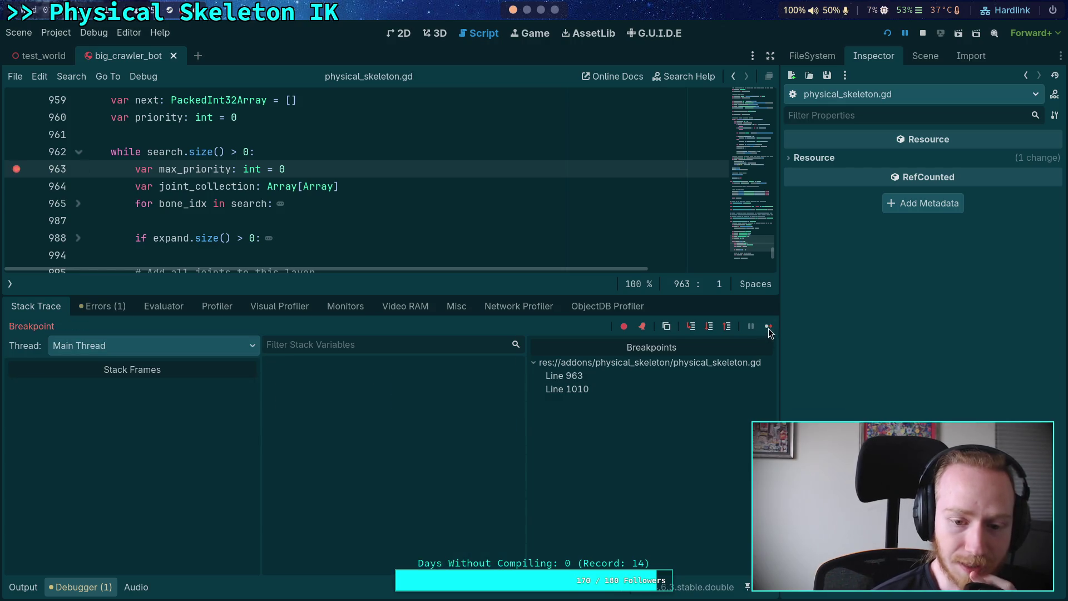
{"action": "left_click", "coordinate": [769, 327]}
{"action": "left_click", "coordinate": [768, 334]}
{"action": "left_click", "coordinate": [768, 328]}
{"action": "left_click", "coordinate": [768, 328]}
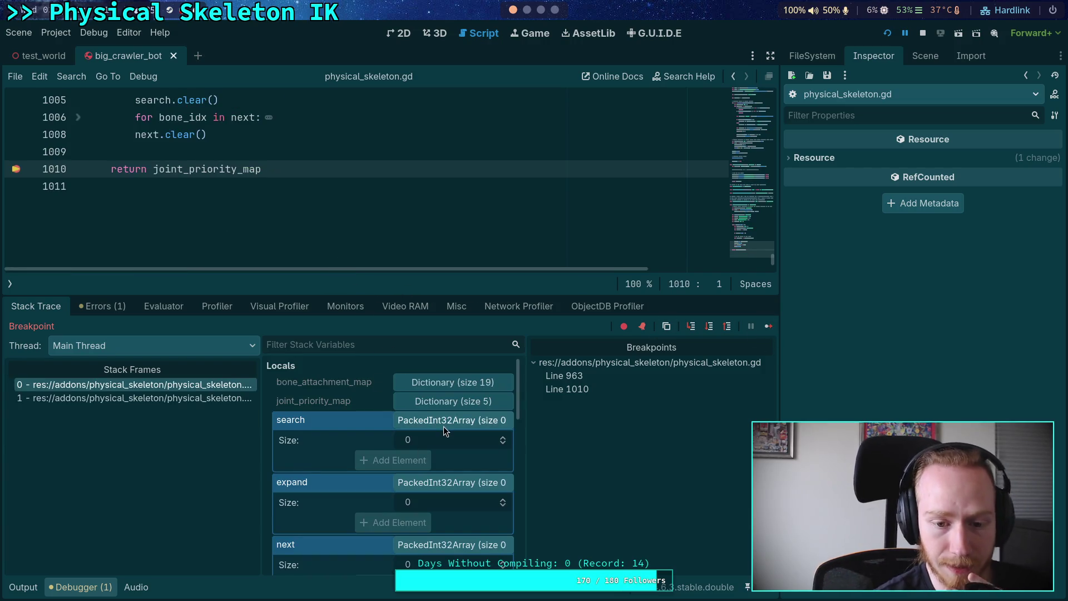
- Collapse search, expand and next, then unfold joint_priority_map and its entry 0 with wider columns
{"action": "left_click", "coordinate": [443, 422]}
{"action": "left_click", "coordinate": [444, 439]}
{"action": "left_click", "coordinate": [445, 458]}
{"action": "left_click", "coordinate": [443, 403]}
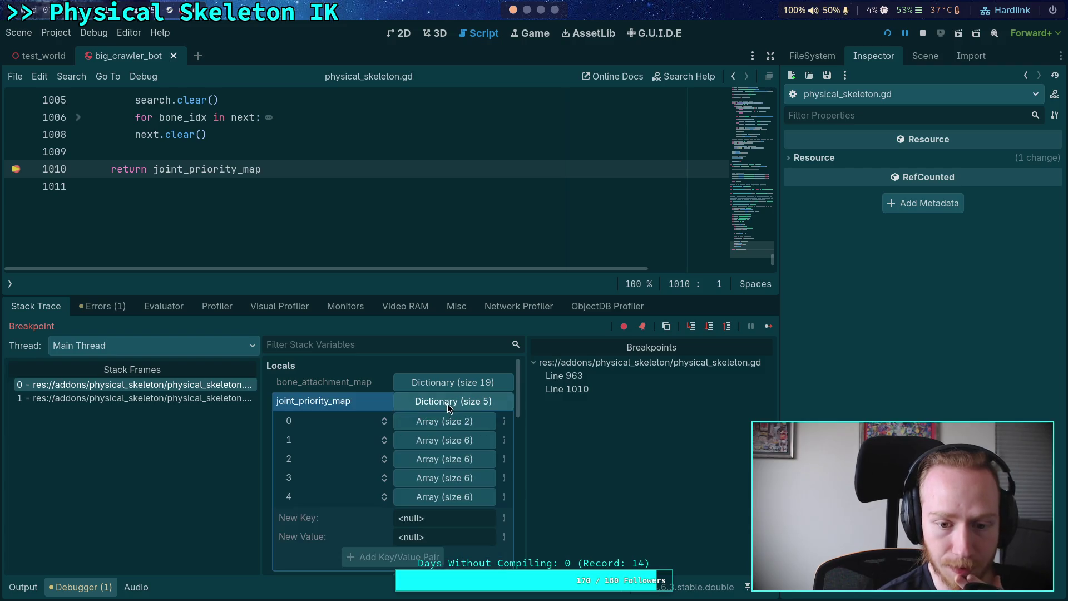
{"action": "left_click_drag", "start_coordinate": [523, 431], "coordinate": [573, 433]}
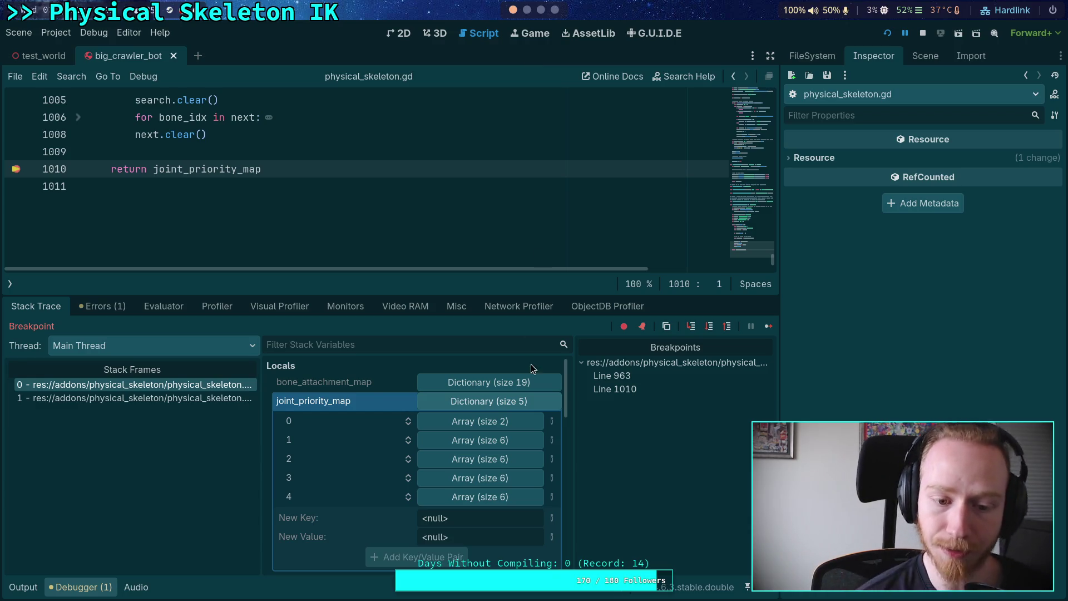
{"action": "left_click", "coordinate": [505, 417]}
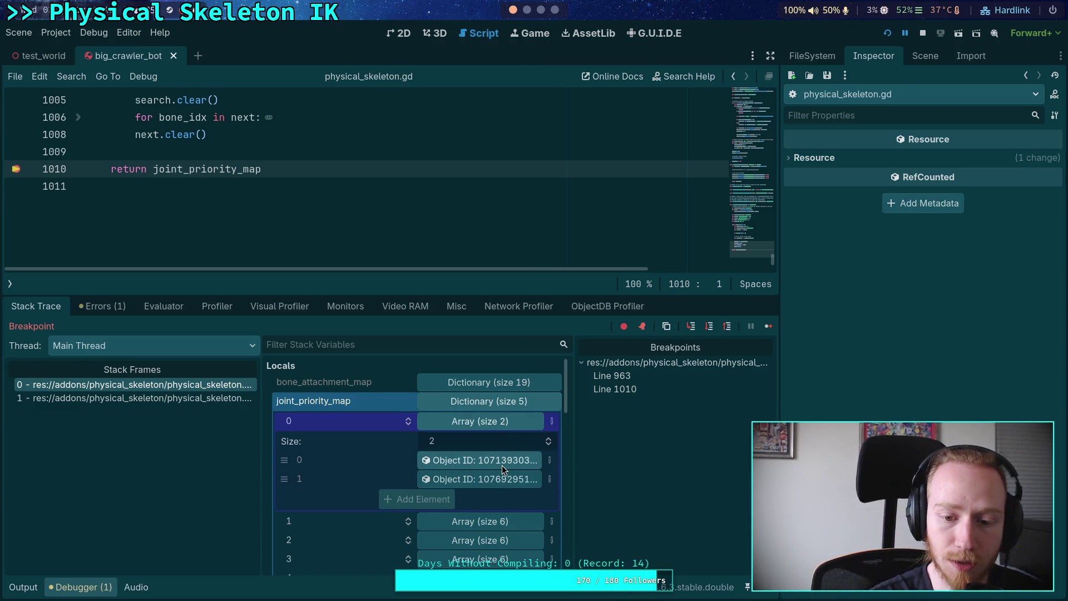
- Inspect the first and second joint objects of joint_priority_map entry 0 in the Inspector
{"action": "left_click", "coordinate": [502, 465]}
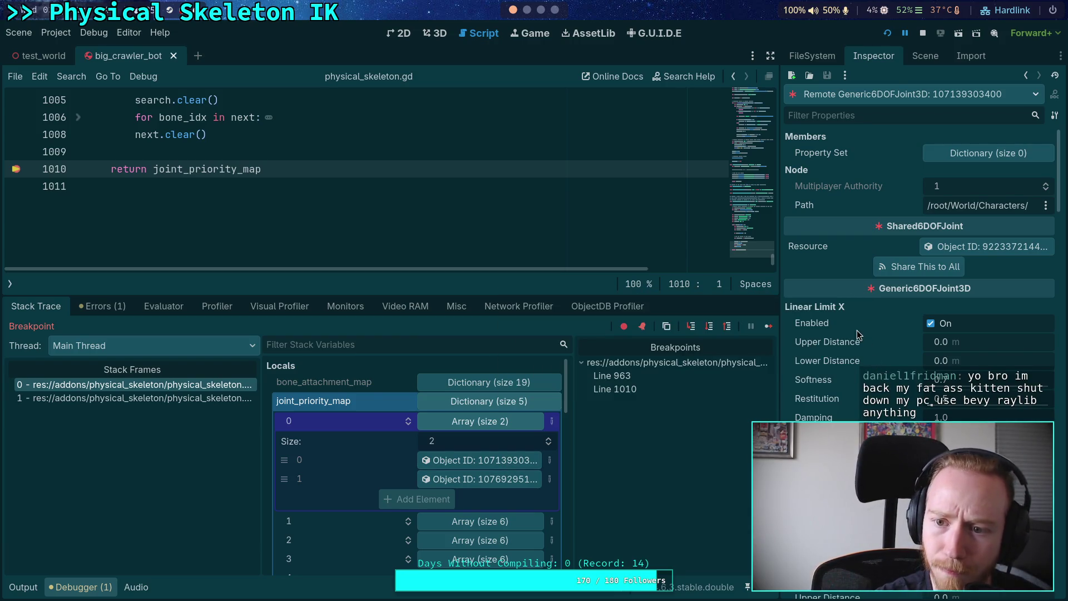
{"action": "scroll", "coordinate": [857, 334], "scroll_direction": "down", "scroll_amount": 15}
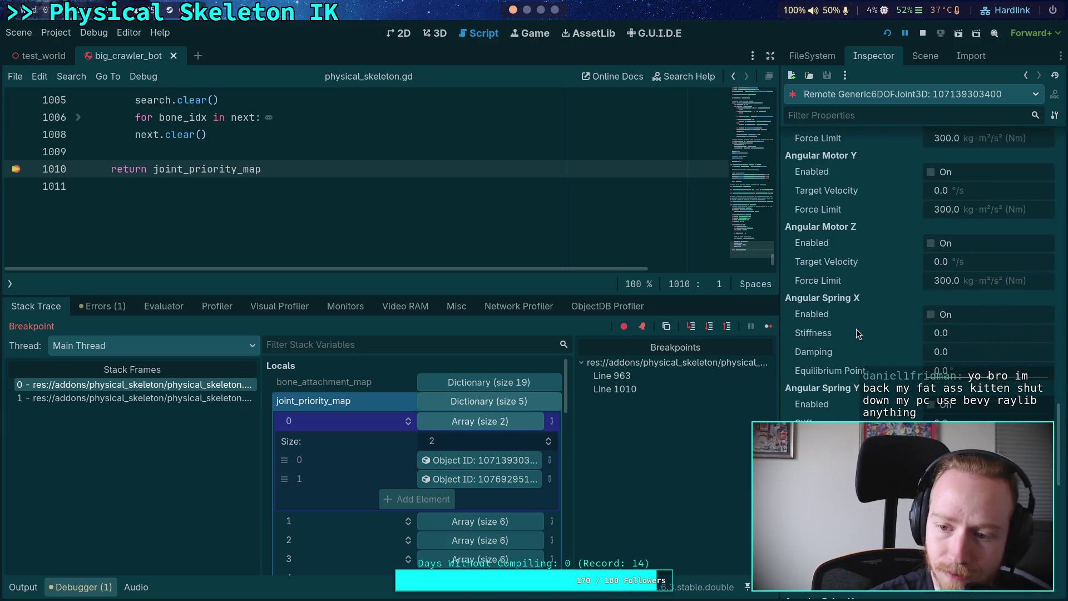
{"action": "scroll", "coordinate": [856, 333], "scroll_direction": "down", "scroll_amount": 15}
{"action": "scroll", "coordinate": [850, 335], "scroll_direction": "up", "scroll_amount": 5}
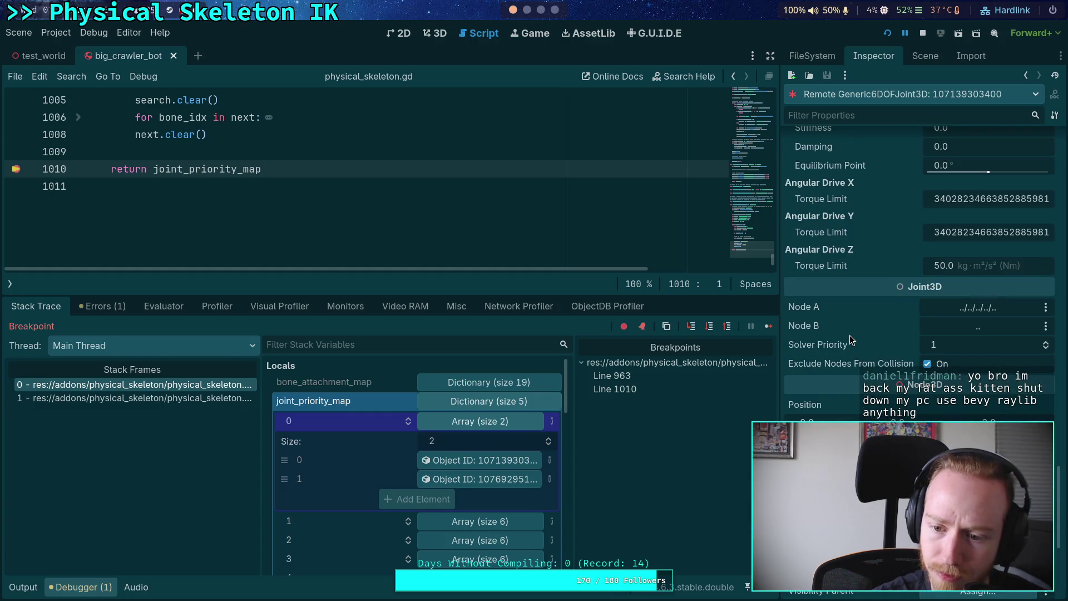
{"action": "scroll", "coordinate": [849, 336], "scroll_direction": "up", "scroll_amount": 15}
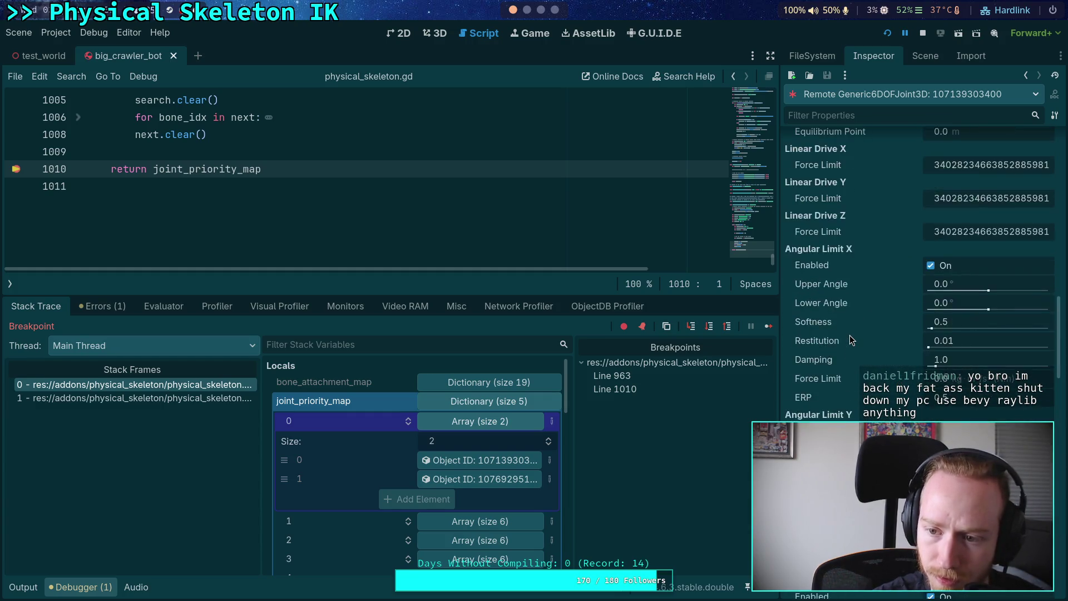
{"action": "scroll", "coordinate": [849, 335], "scroll_direction": "up", "scroll_amount": 10}
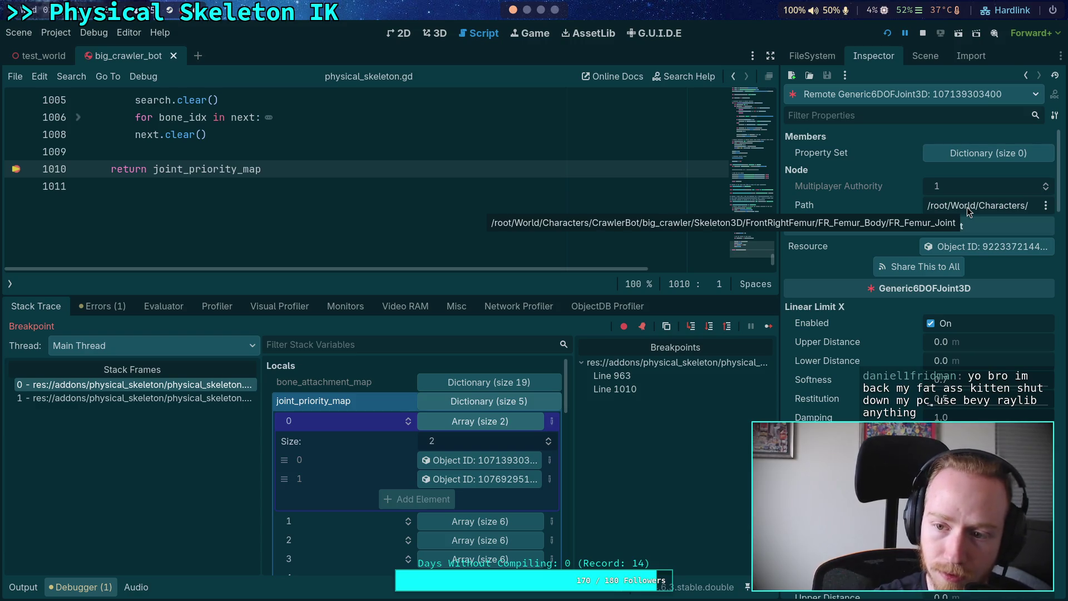
{"action": "left_click", "coordinate": [497, 483]}
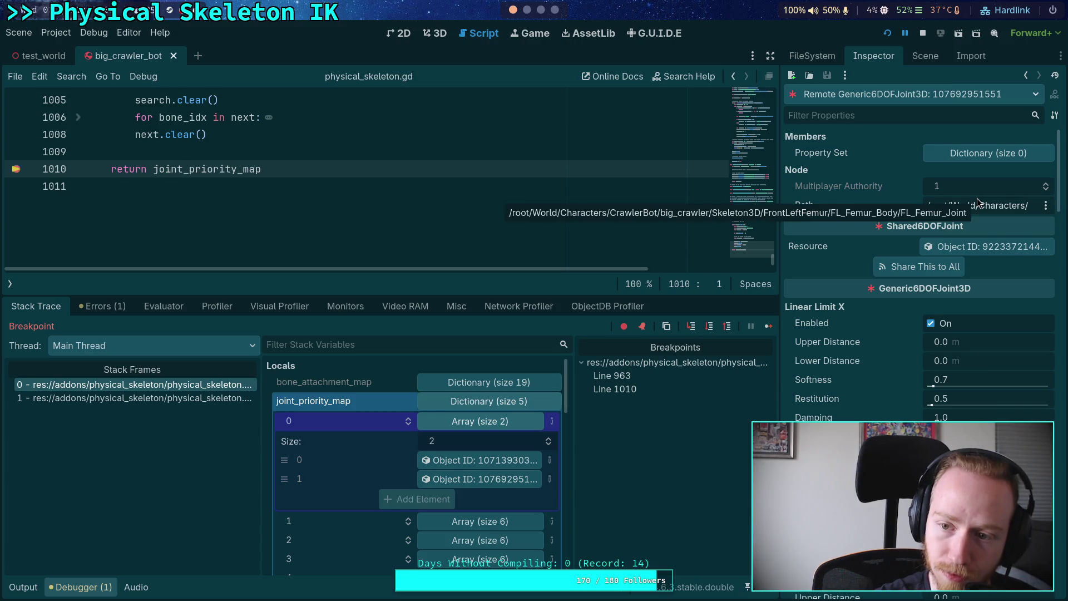
{"action": "scroll", "coordinate": [493, 499], "scroll_direction": "down", "scroll_amount": 2}
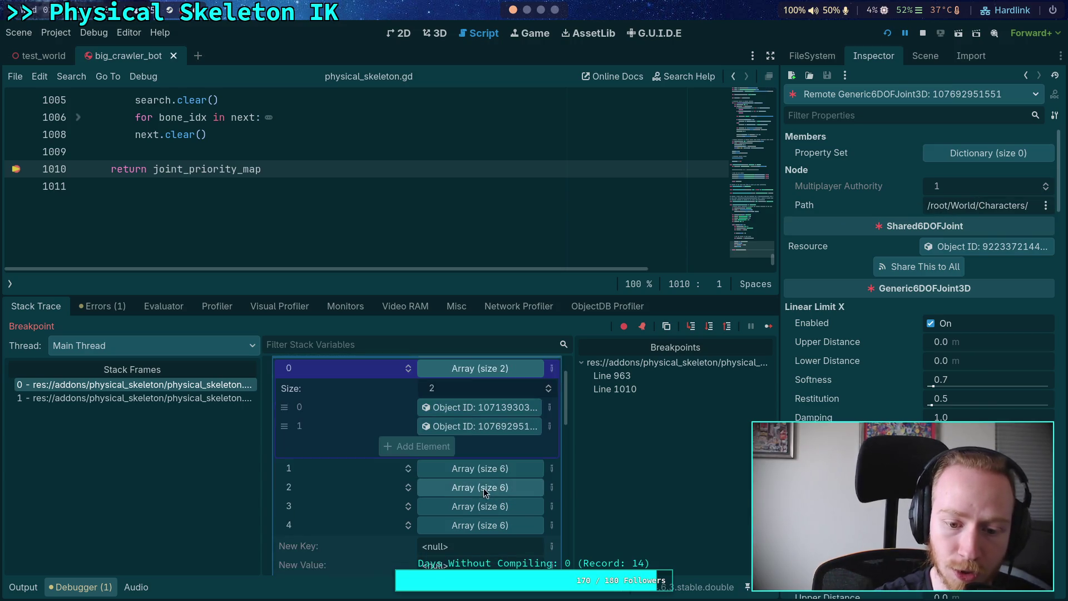
{"action": "left_click", "coordinate": [492, 473]}
{"action": "scroll", "coordinate": [491, 465], "scroll_direction": "down", "scroll_amount": 2}
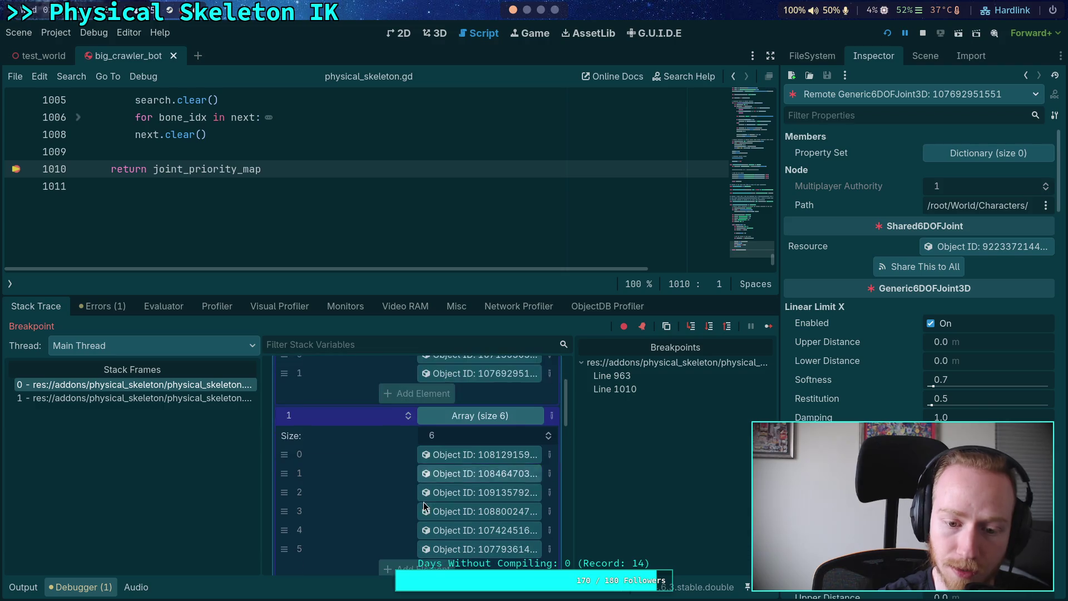
{"action": "left_click", "coordinate": [489, 455]}
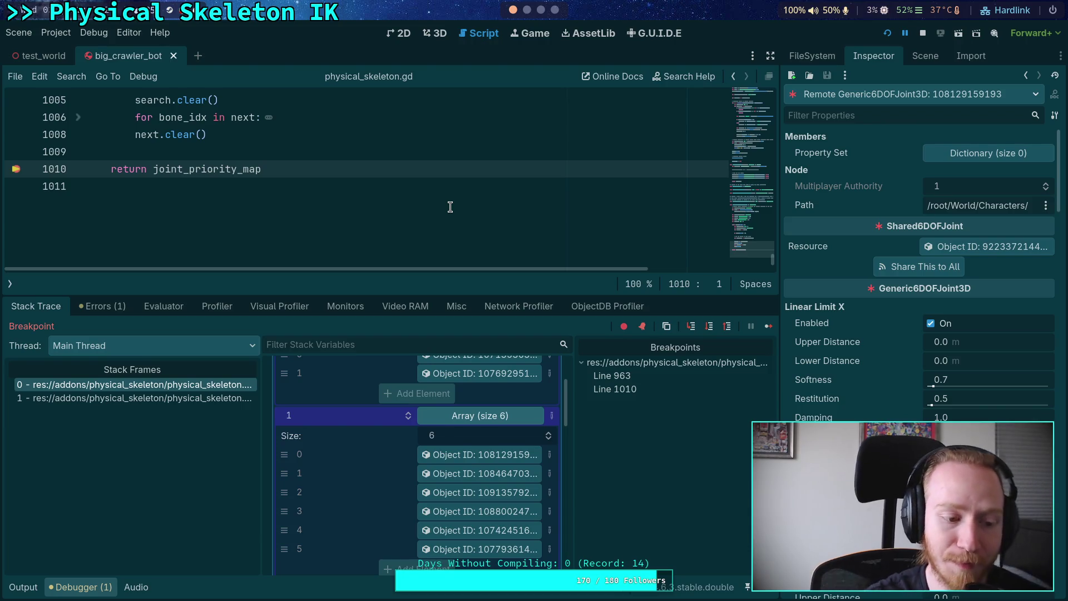
{"action": "scroll", "coordinate": [460, 203], "scroll_direction": "up", "scroll_amount": 2}
{"action": "scroll", "coordinate": [266, 257], "scroll_direction": "down", "scroll_amount": 2}
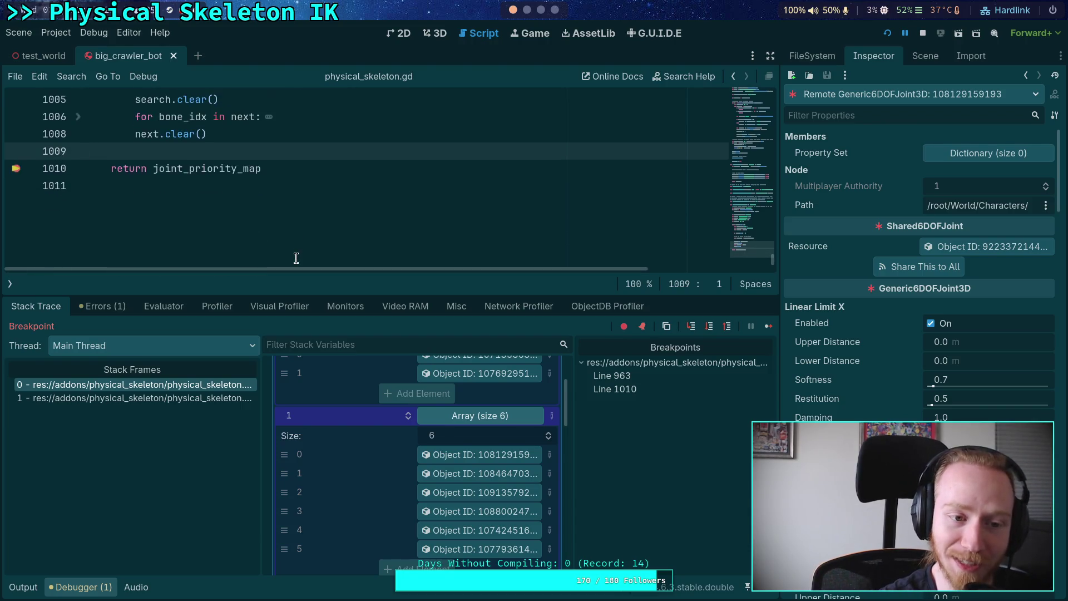
{"action": "scroll", "coordinate": [262, 234], "scroll_direction": "up", "scroll_amount": 1}
{"action": "left_click", "coordinate": [164, 204]}
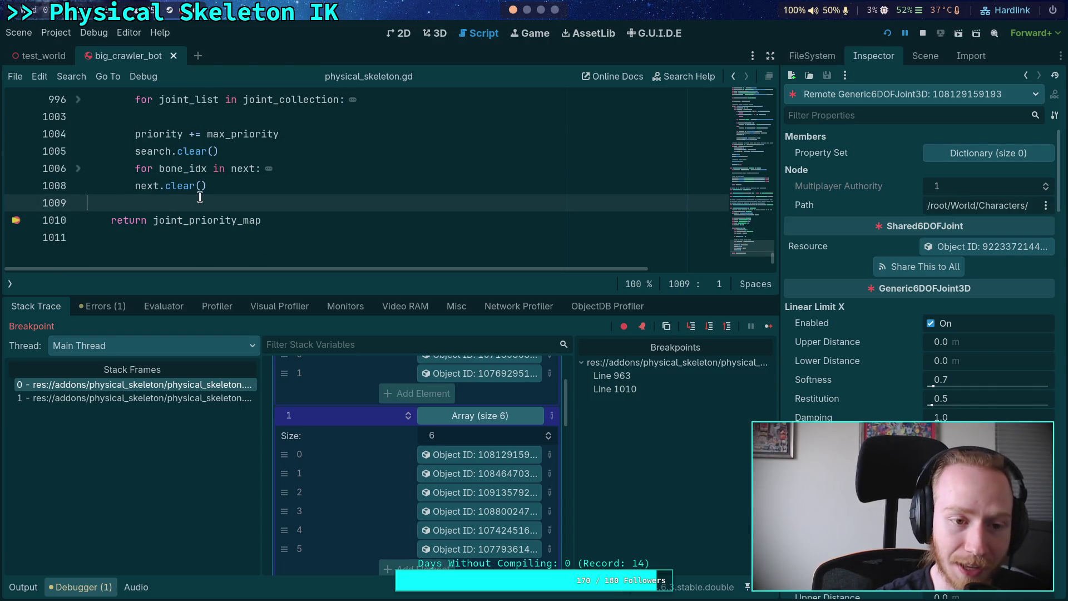
{"action": "left_click_drag", "start_coordinate": [242, 294], "coordinate": [249, 421]}
{"action": "scroll", "coordinate": [211, 267], "scroll_direction": "up", "scroll_amount": 3}
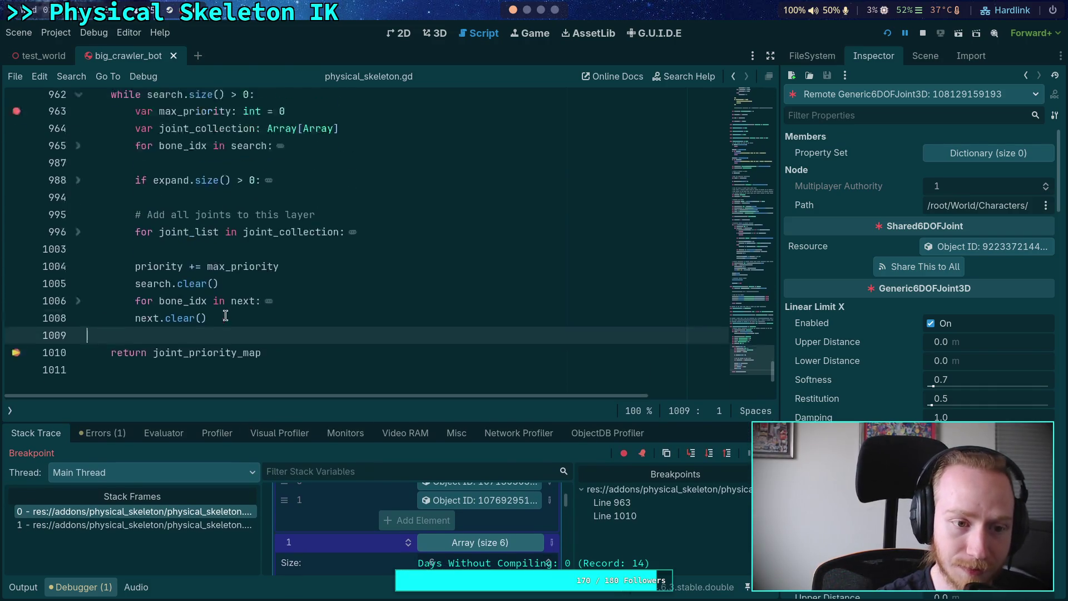
{"action": "left_click", "coordinate": [181, 221]}
{"action": "left_click", "coordinate": [187, 190]}
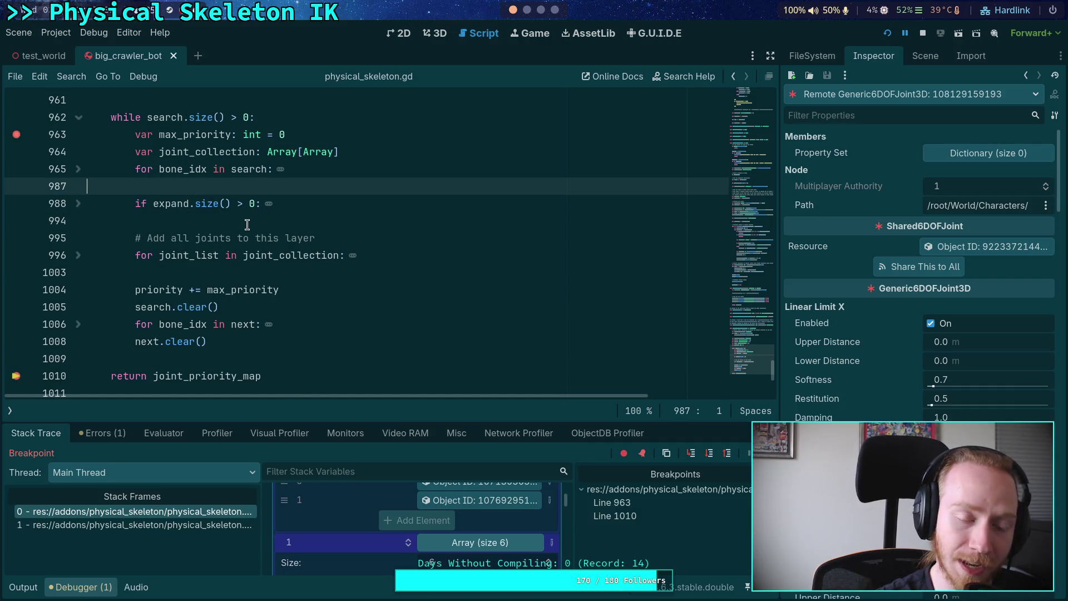
{"action": "scroll", "coordinate": [188, 189], "scroll_direction": "up", "scroll_amount": 3}
{"action": "left_click", "coordinate": [171, 256]}
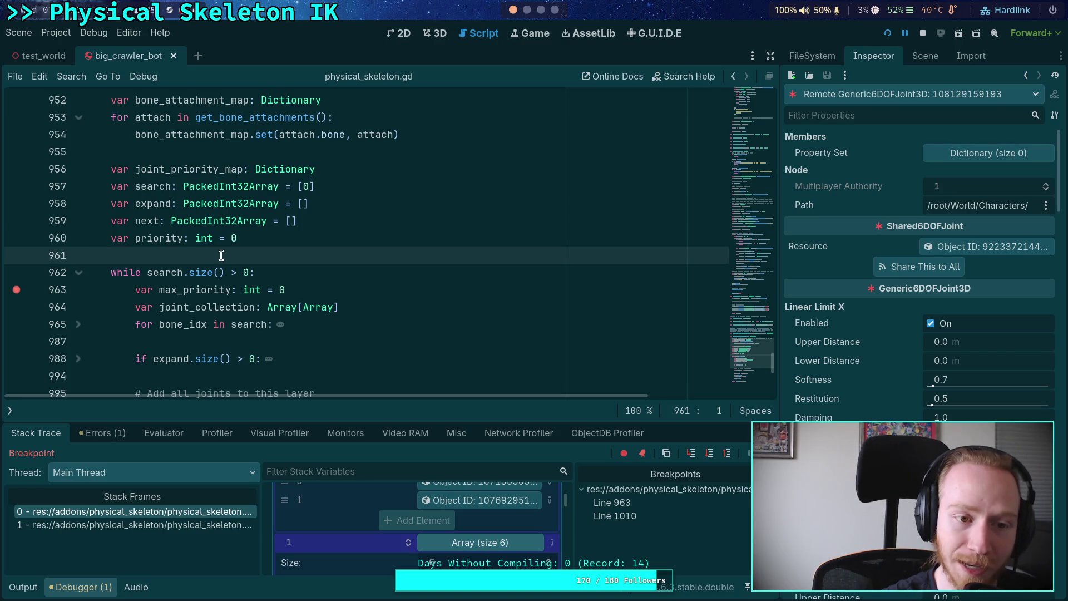
{"action": "scroll", "coordinate": [221, 255], "scroll_direction": "up", "scroll_amount": 1}
{"action": "left_click", "coordinate": [233, 203]}
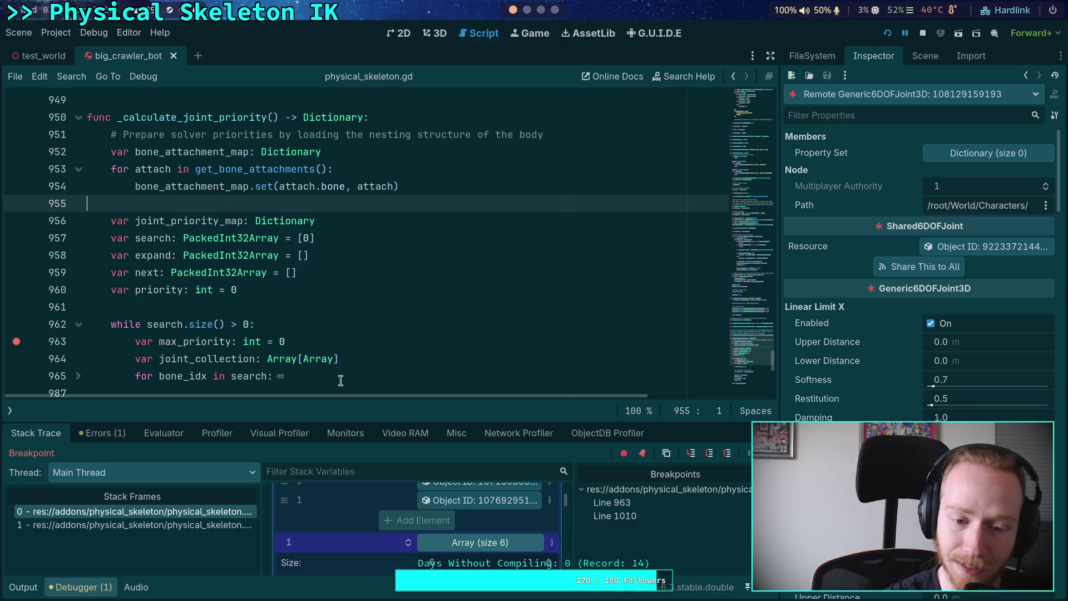
{"action": "mouse_move", "coordinate": [379, 422]}
{"action": "left_mouse_down"}
{"action": "mouse_move", "coordinate": [379, 431]}
{"action": "mouse_move", "coordinate": [378, 413]}
{"action": "mouse_move", "coordinate": [357, 420]}
{"action": "left_mouse_up"}
{"action": "left_click", "coordinate": [213, 311]}
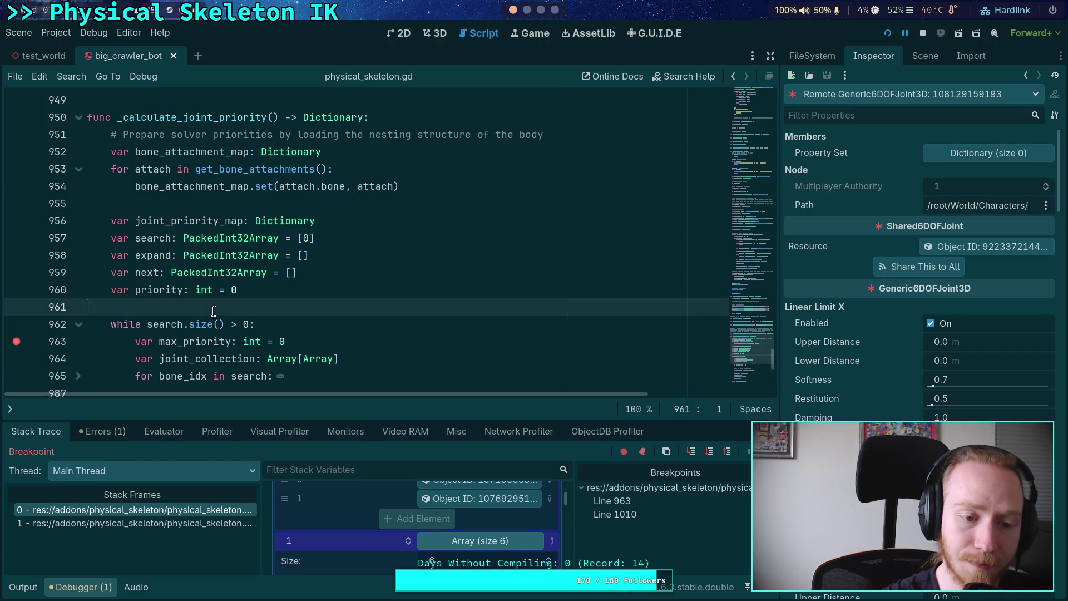
{"action": "left_click", "coordinate": [249, 208]}
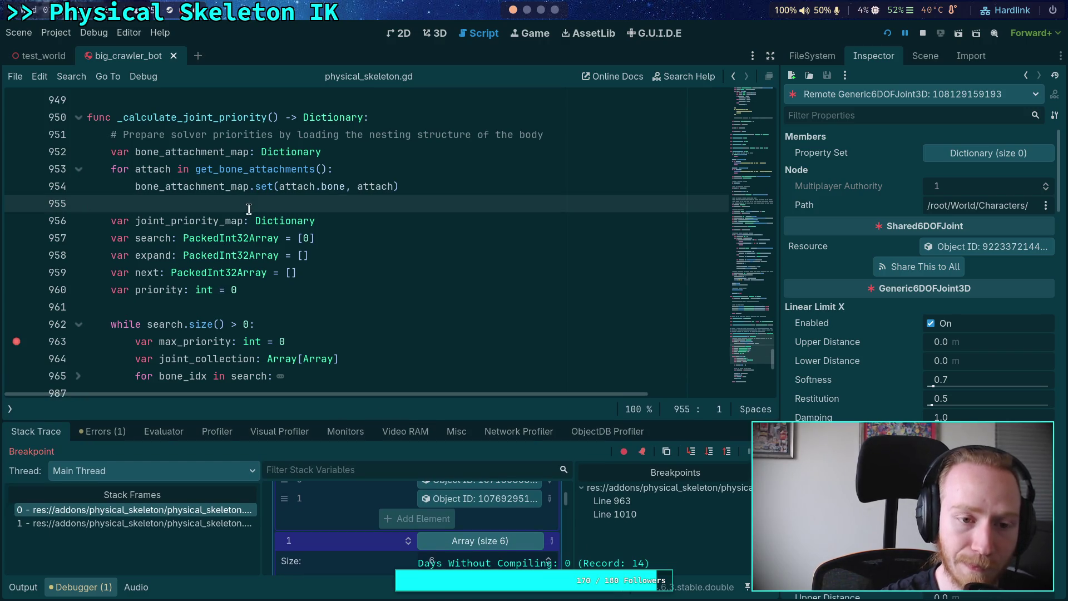
{"action": "scroll", "coordinate": [279, 221], "scroll_direction": "up", "scroll_amount": 1}
{"action": "mouse_move", "coordinate": [267, 266]}
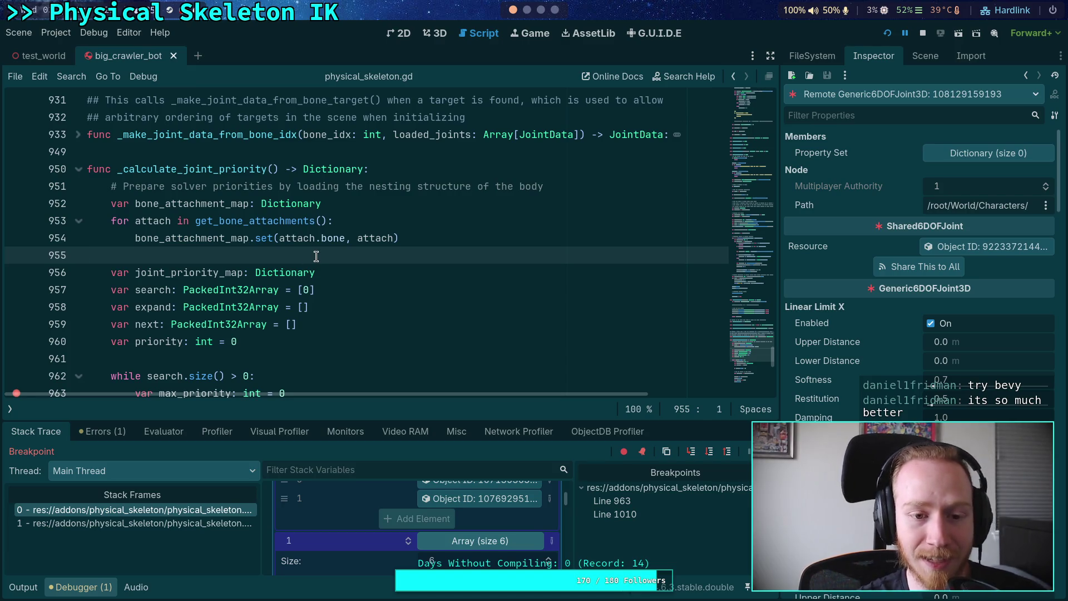
{"action": "scroll", "coordinate": [314, 269], "scroll_direction": "down", "scroll_amount": 1}
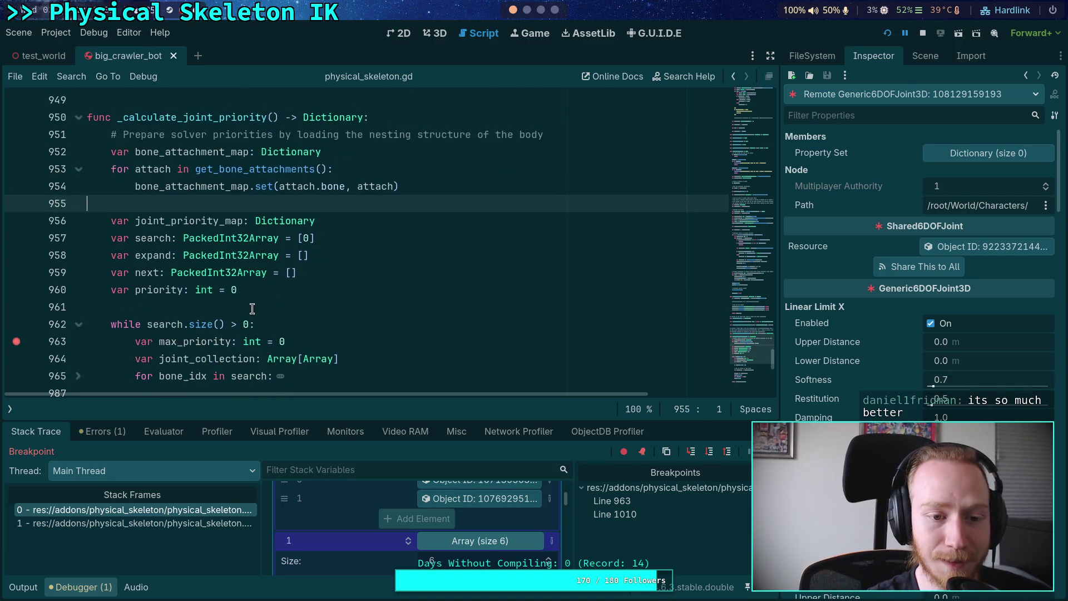
{"action": "left_click", "coordinate": [253, 307]}
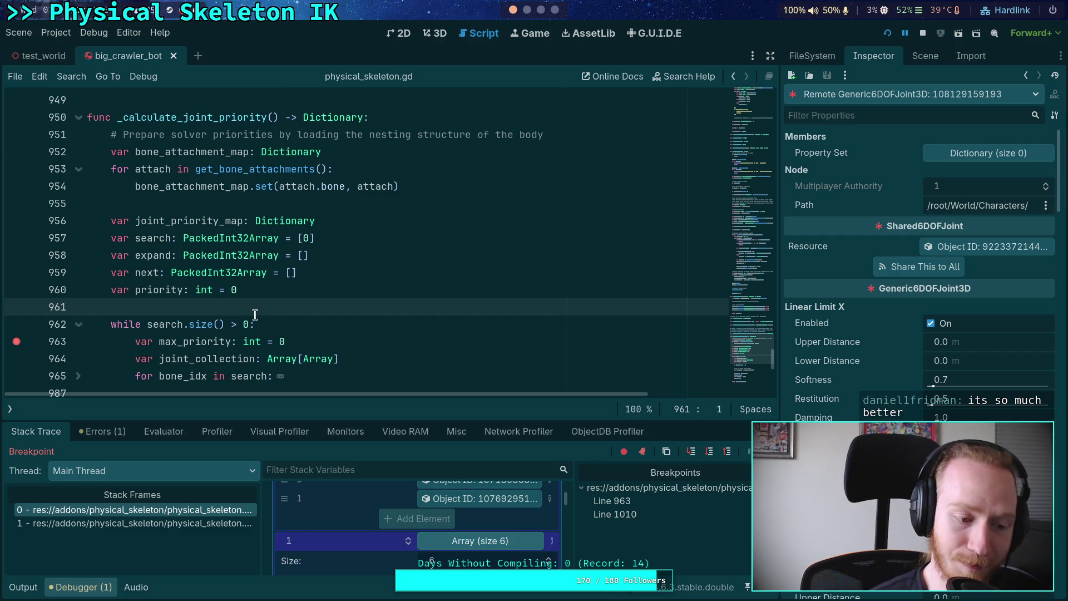
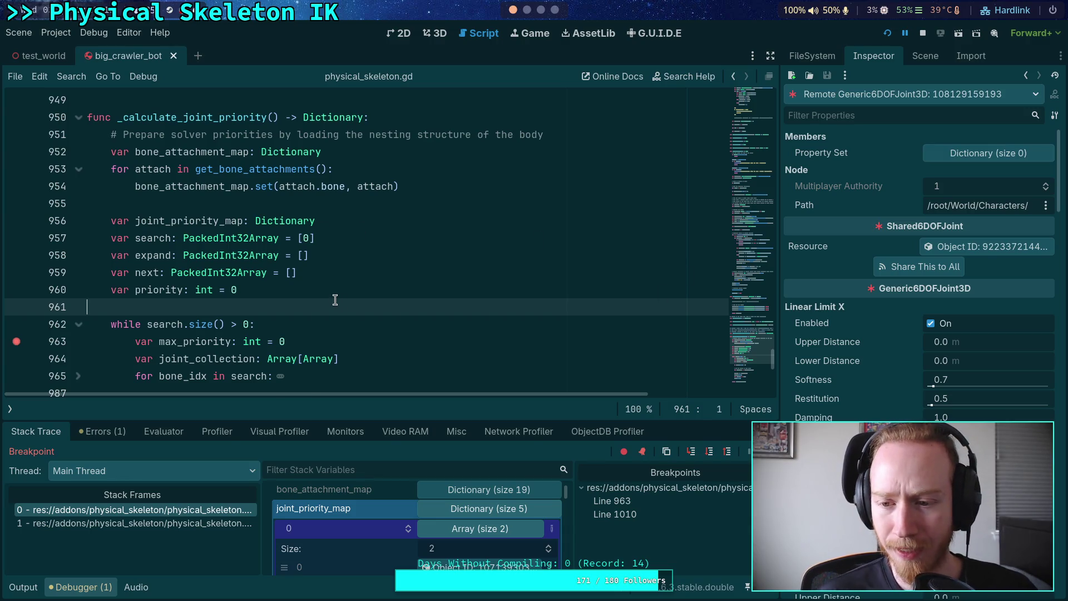
- Glance at the debugger's video memory list, return to the stack variables and enlarge the script editor
{"action": "scroll", "coordinate": [335, 300], "scroll_direction": "down", "scroll_amount": 1}
{"action": "left_click_drag", "start_coordinate": [484, 422], "coordinate": [484, 281]}
{"action": "scroll", "coordinate": [456, 492], "scroll_direction": "down", "scroll_amount": 2}
{"action": "scroll", "coordinate": [409, 454], "scroll_direction": "up", "scroll_amount": 2}
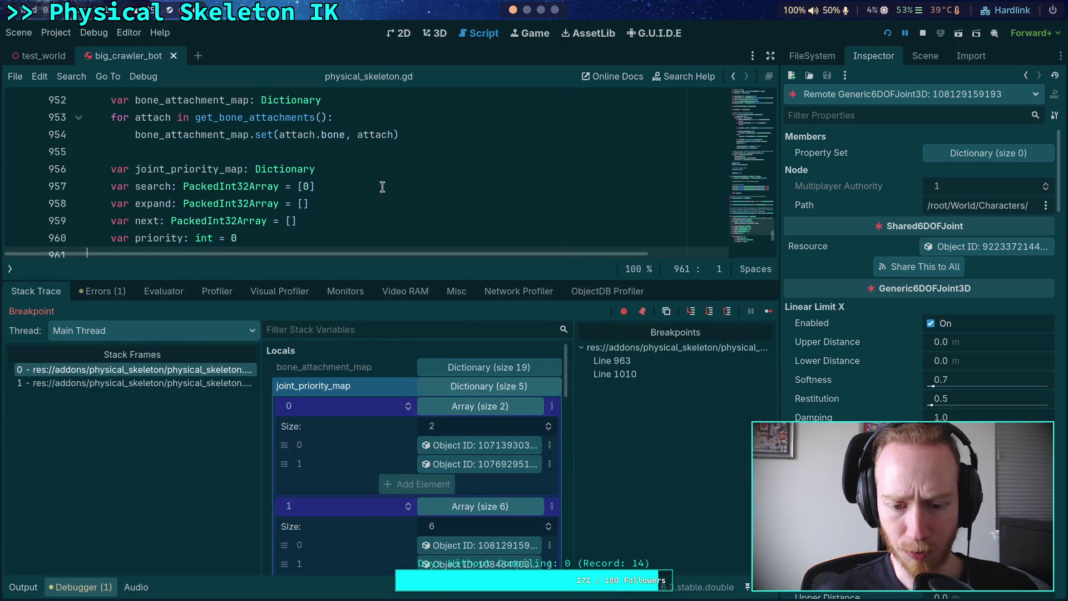
{"action": "scroll", "coordinate": [382, 187], "scroll_direction": "down", "scroll_amount": 1}
{"action": "left_click", "coordinate": [402, 289]}
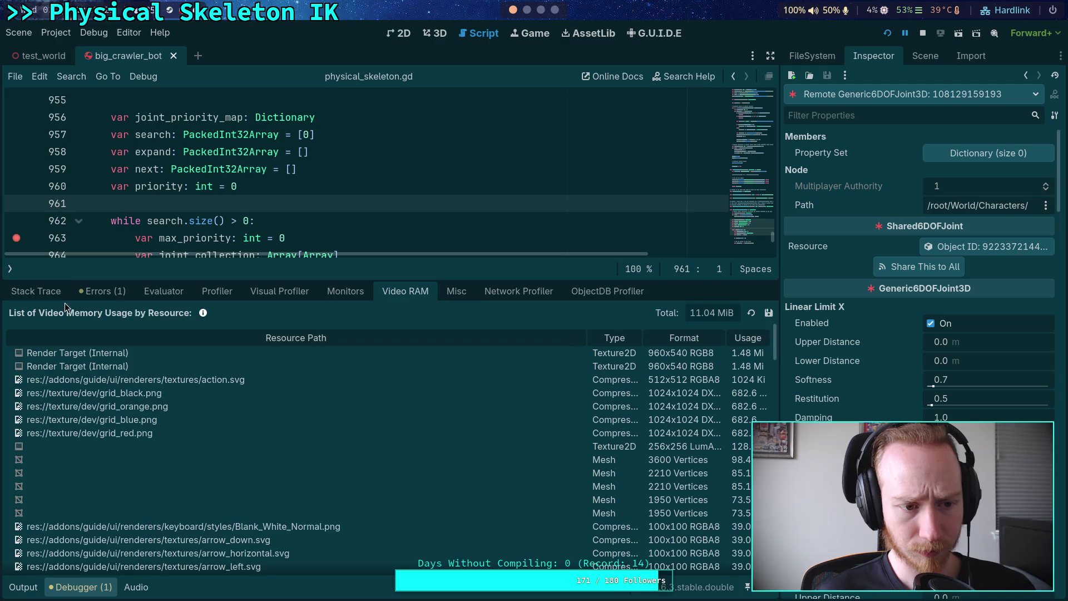
{"action": "left_click", "coordinate": [58, 293]}
{"action": "left_click_drag", "start_coordinate": [176, 281], "coordinate": [177, 379]}
- Unfold the expanding-bones block and move the joint_collection declaration above the while loop
{"action": "scroll", "coordinate": [254, 255], "scroll_direction": "down", "scroll_amount": 2}
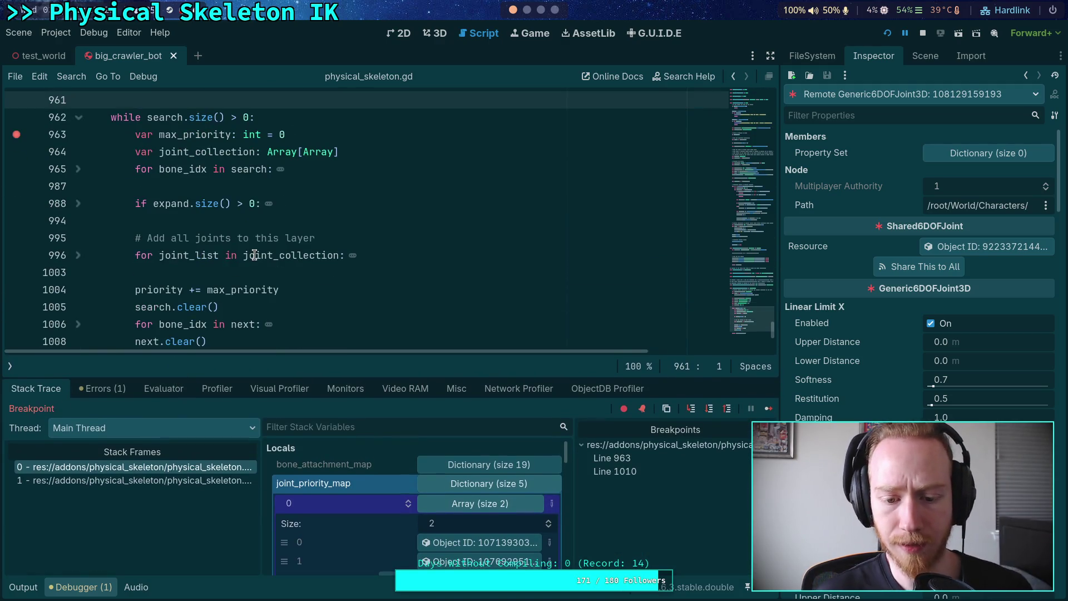
{"action": "scroll", "coordinate": [254, 255], "scroll_direction": "down", "scroll_amount": 1}
{"action": "scroll", "coordinate": [343, 275], "scroll_direction": "down", "scroll_amount": 3}
{"action": "scroll", "coordinate": [323, 231], "scroll_direction": "up", "scroll_amount": 5}
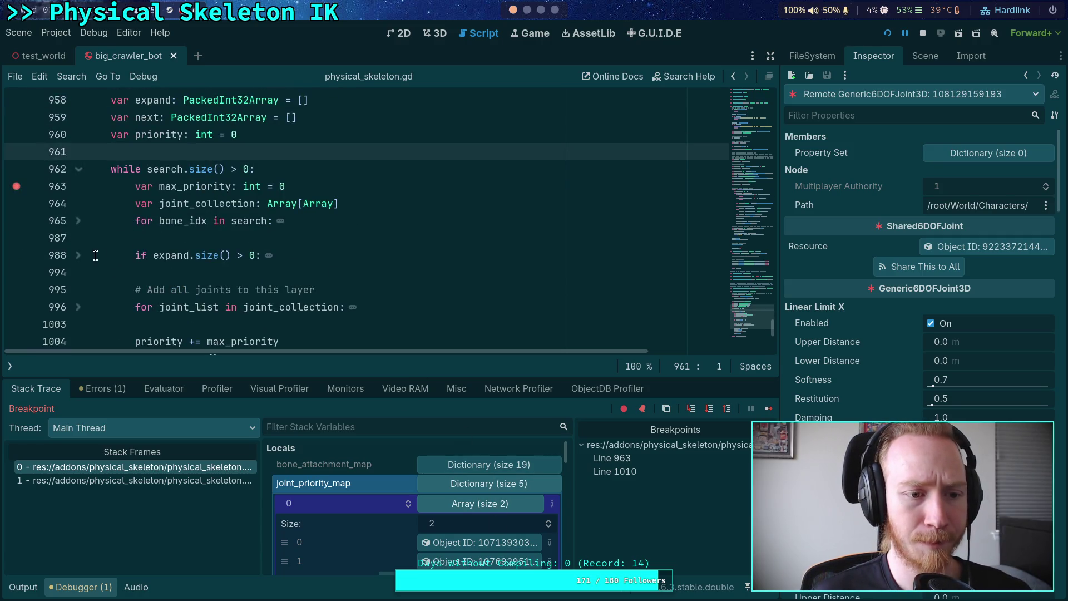
{"action": "left_click", "coordinate": [78, 257]}
{"action": "scroll", "coordinate": [159, 241], "scroll_direction": "down", "scroll_amount": 1}
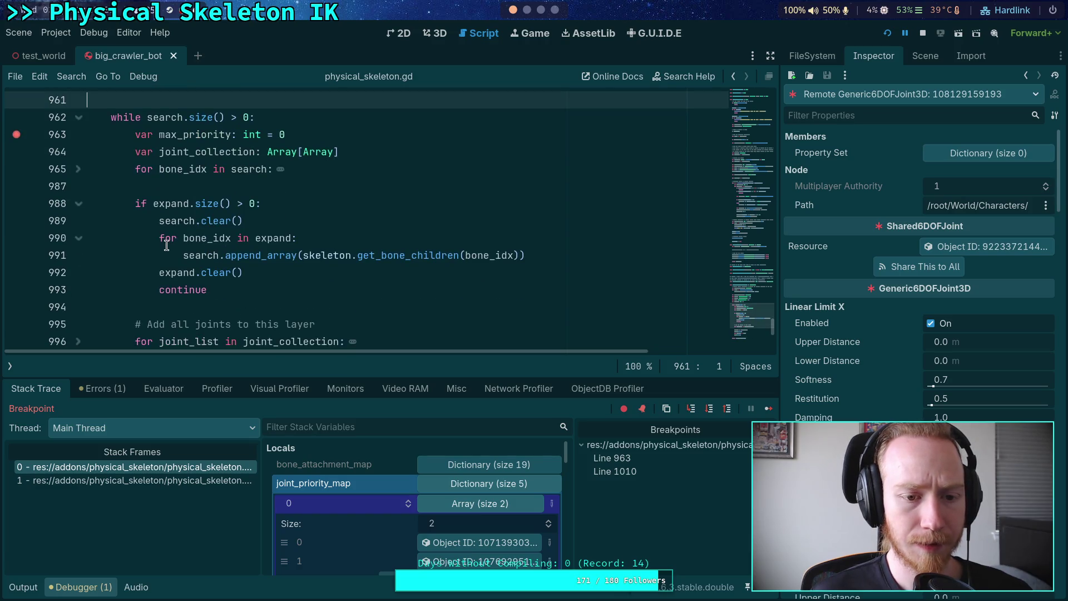
{"action": "left_click", "coordinate": [184, 156]}
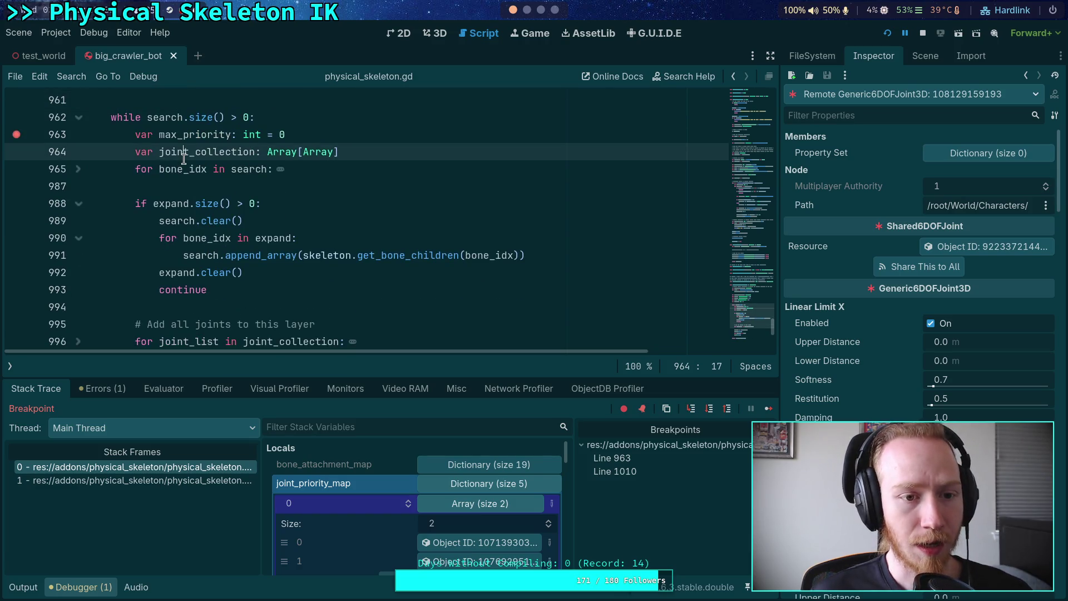
{"action": "scroll", "coordinate": [282, 221], "scroll_direction": "up", "scroll_amount": 1}
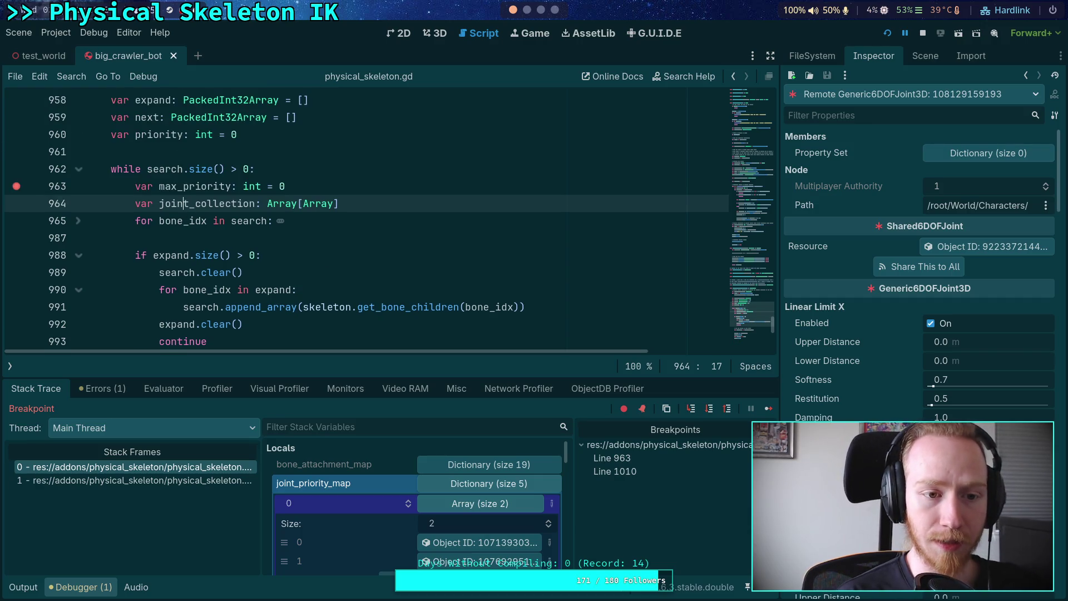
{"action": "key", "text": "alt+Up"}
{"action": "key", "text": "alt+Up"}
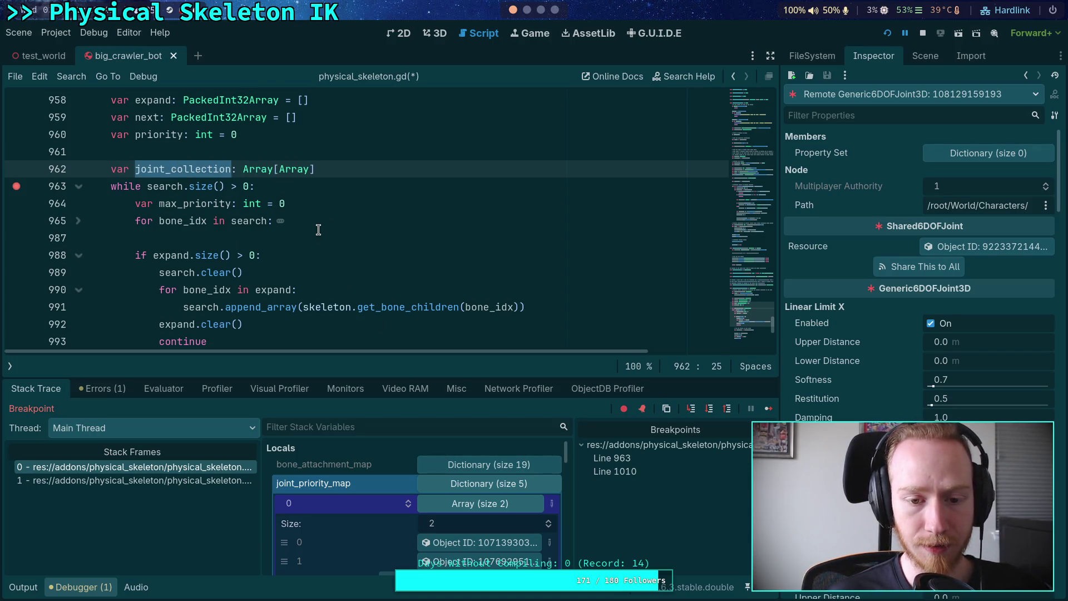
{"action": "scroll", "coordinate": [318, 229], "scroll_direction": "down", "scroll_amount": 3}
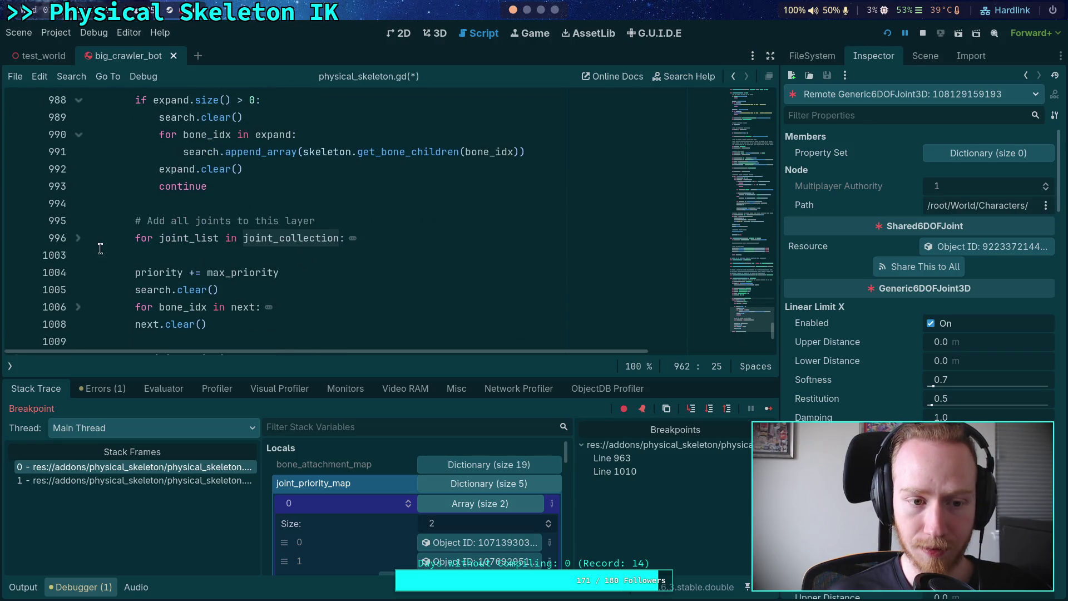
{"action": "scroll", "coordinate": [157, 254], "scroll_direction": "up", "scroll_amount": 1}
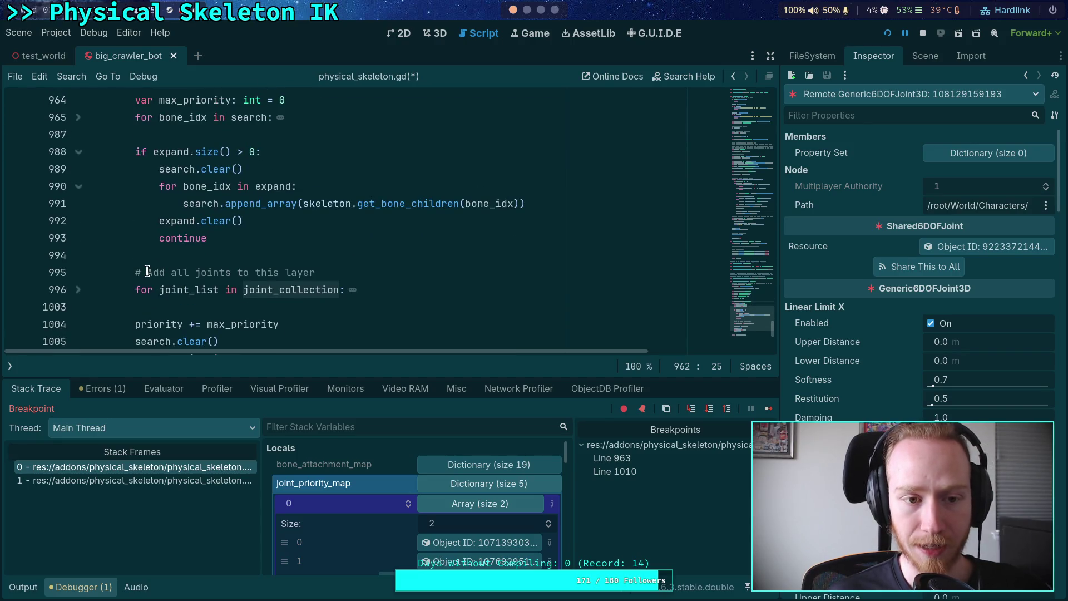
- Add joint_collection.clear() after the joint-adding loop's p += 1 line
{"action": "left_click", "coordinate": [77, 291]}
{"action": "scroll", "coordinate": [124, 284], "scroll_direction": "down", "scroll_amount": 2}
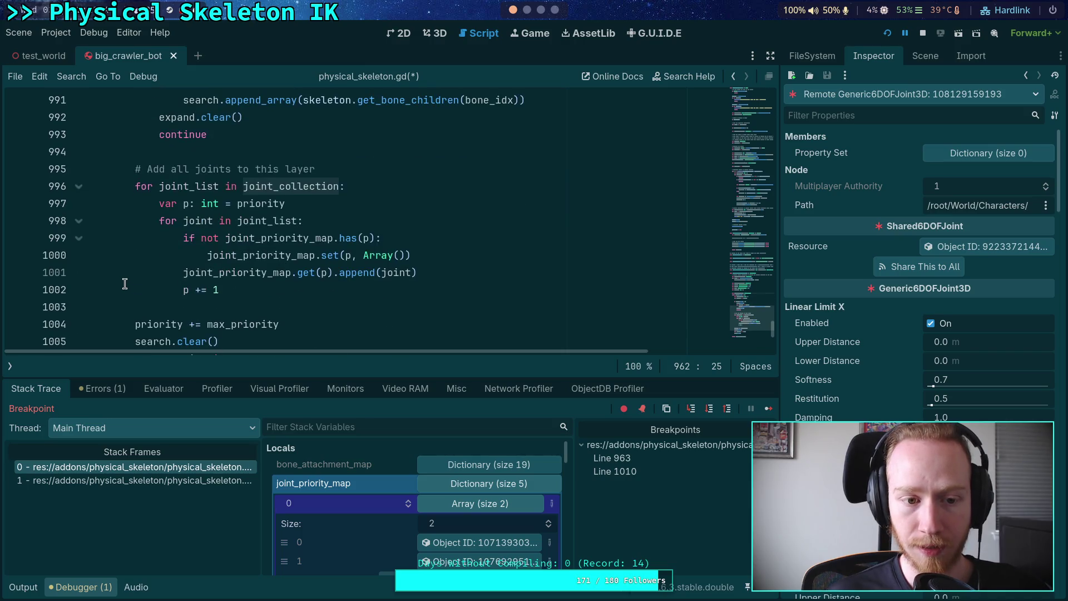
{"action": "left_click", "coordinate": [287, 291]}
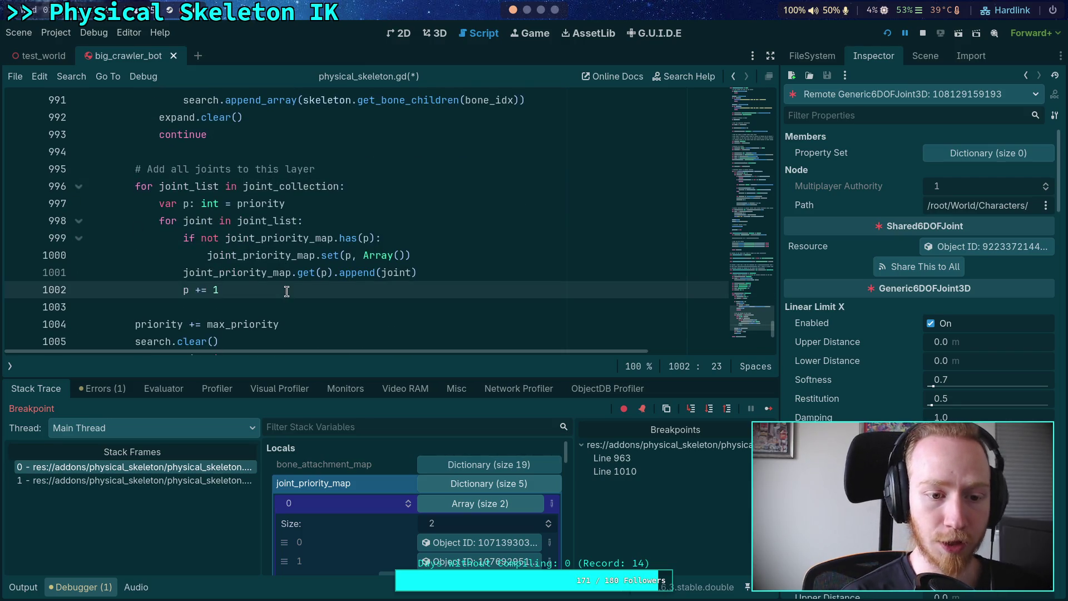
{"action": "key", "text": "Return"}
{"action": "type", "text": "joint_"}
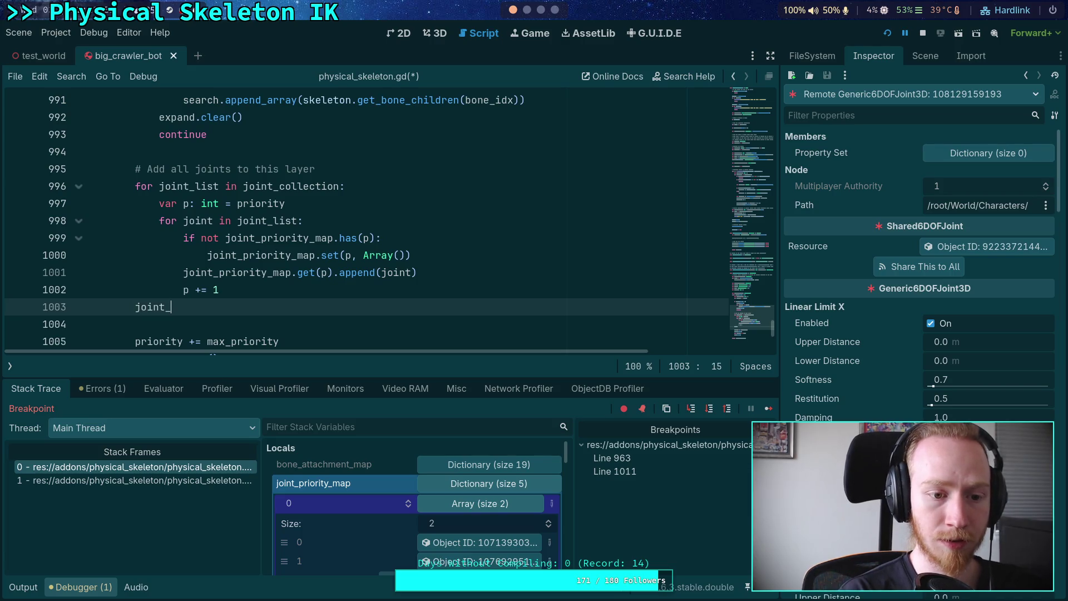
{"action": "type", "text": "c"}
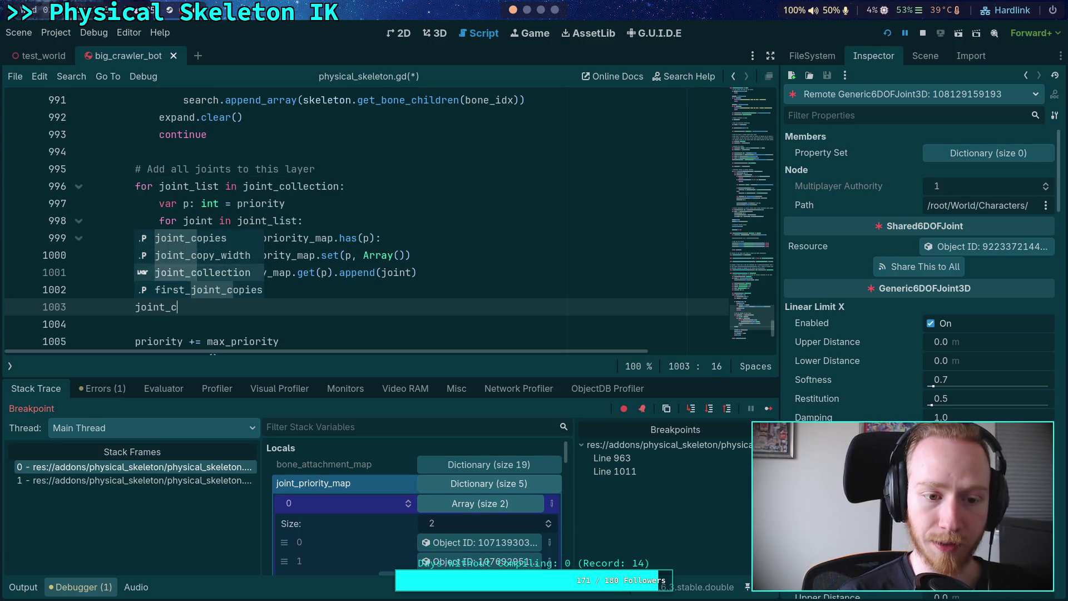
{"action": "key", "text": "Return"}
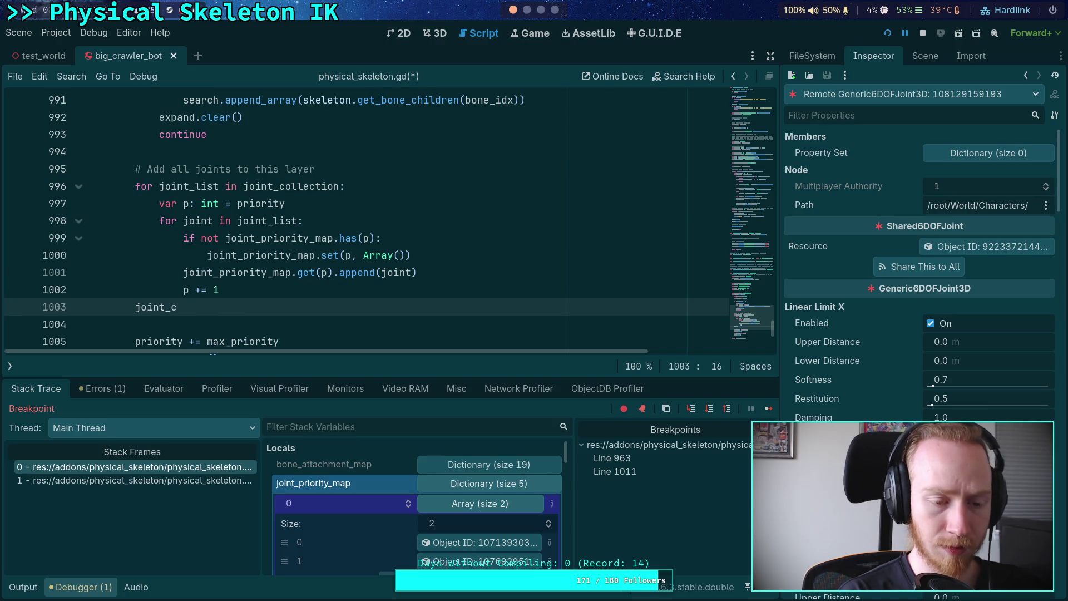
{"action": "key", "text": "Return"}
- Move the max_priority declaration above the while loop
{"action": "scroll", "coordinate": [256, 289], "scroll_direction": "up", "scroll_amount": 10}
{"action": "scroll", "coordinate": [216, 271], "scroll_direction": "up", "scroll_amount": 2}
{"action": "double_click", "coordinate": [216, 257]}
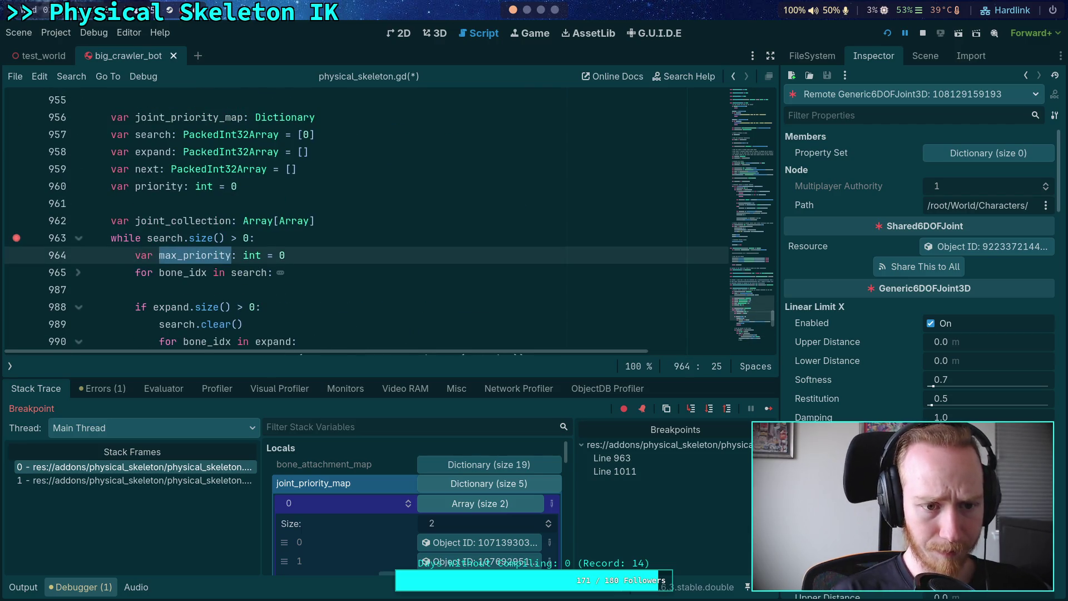
{"action": "key", "text": "alt+Up"}
{"action": "scroll", "coordinate": [308, 298], "scroll_direction": "down", "scroll_amount": 12}
{"action": "left_click", "coordinate": [308, 299]}
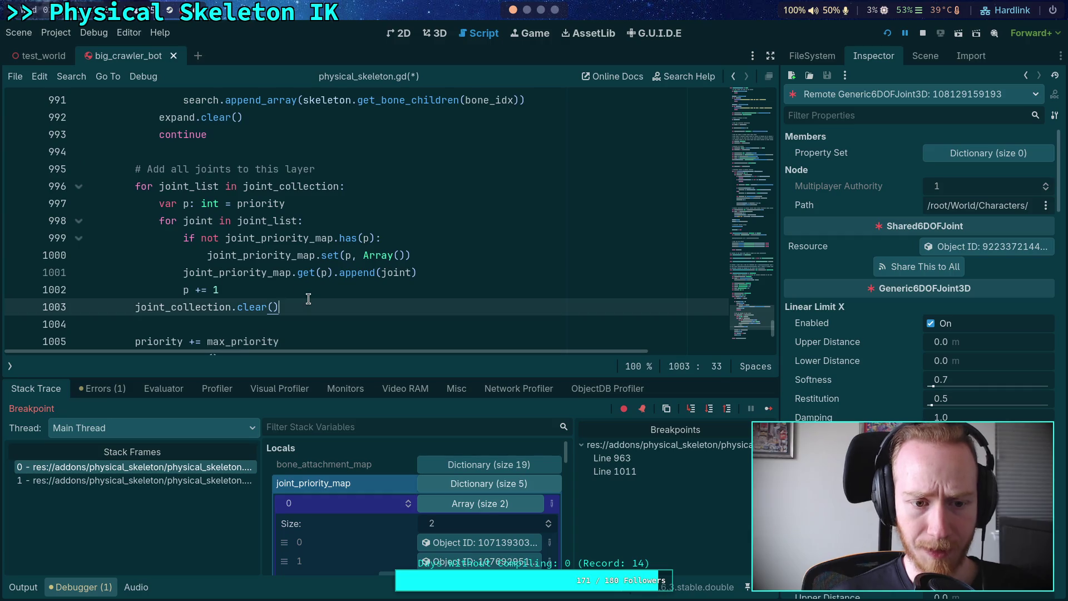
{"action": "key", "text": "Up"}
{"action": "key", "text": "Return"}
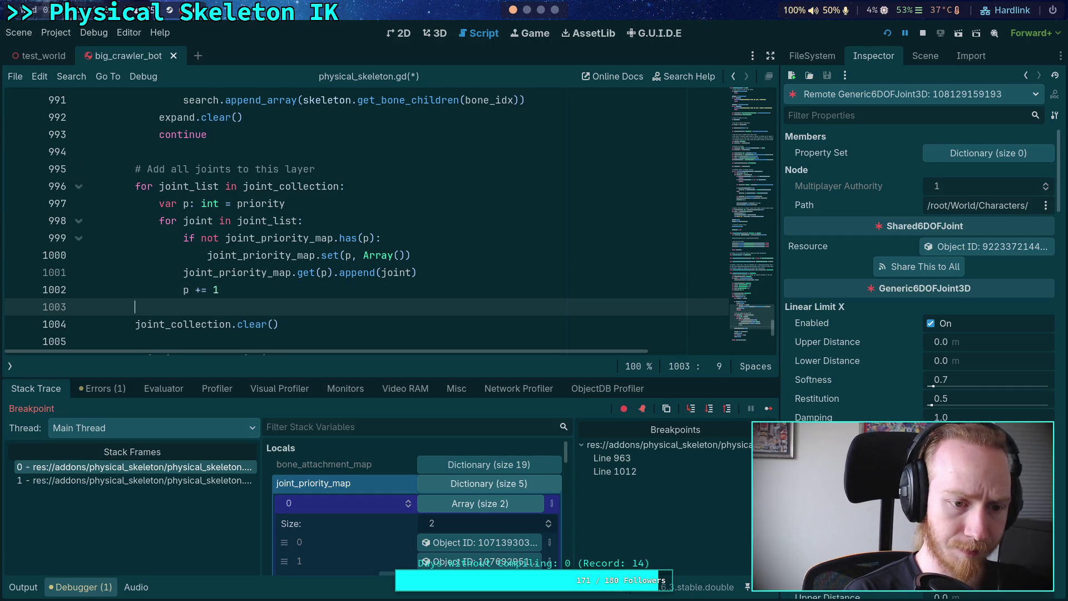
{"action": "key", "text": "BackSpace"}
{"action": "key", "text": "BackSpace"}
{"action": "key", "text": "BackSpace"}
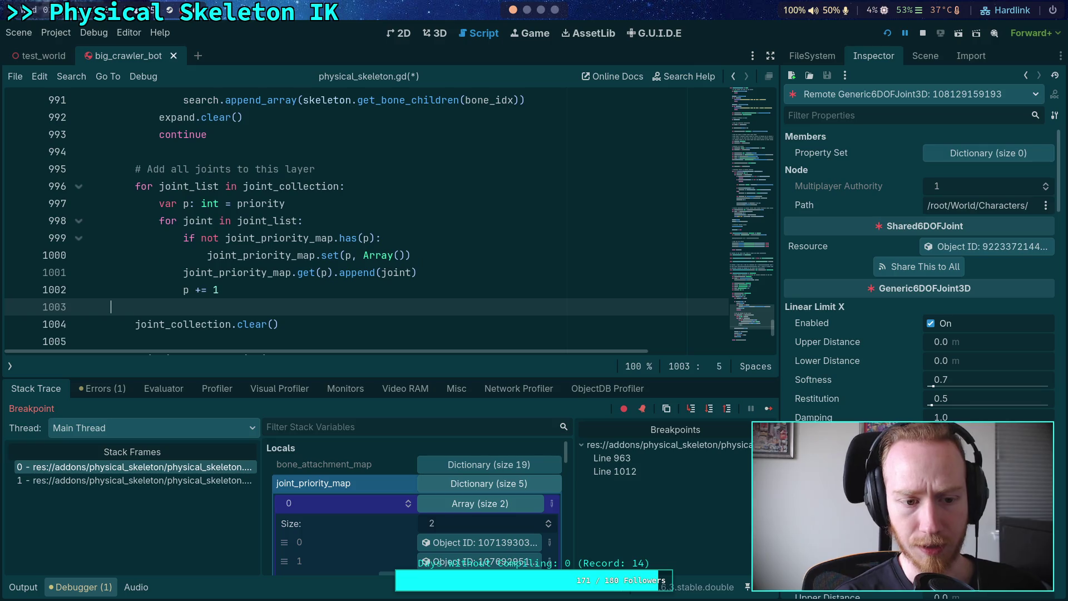
- Move priority += max_priority up beside the clear call and add max_priority = 0 after it
{"action": "scroll", "coordinate": [368, 223], "scroll_direction": "down", "scroll_amount": 1}
{"action": "left_click", "coordinate": [281, 289]}
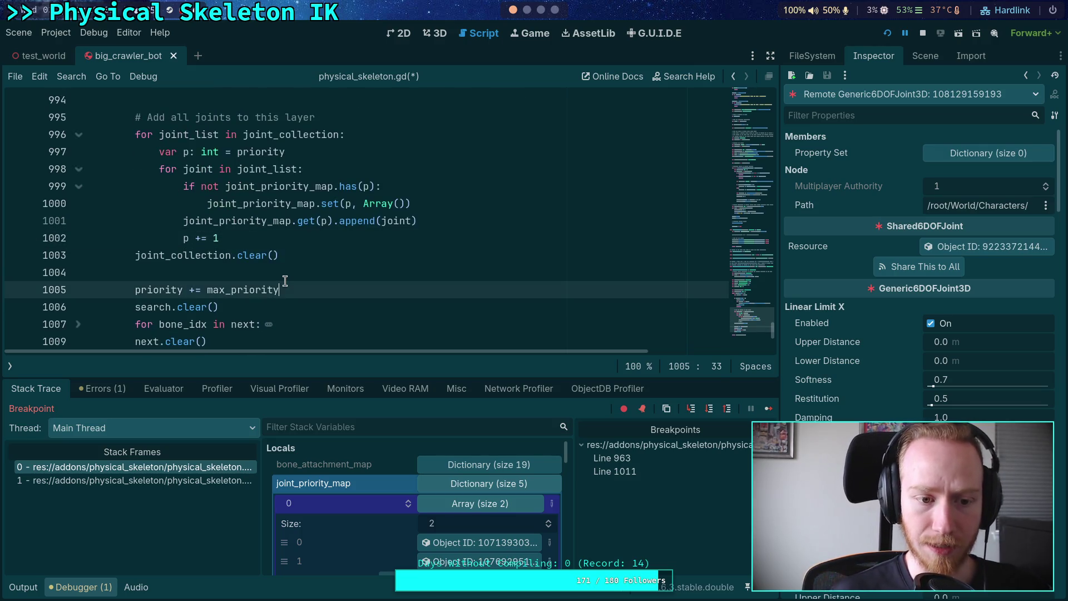
{"action": "key", "text": "alt+Up"}
{"action": "key", "text": "Return"}
{"action": "type", "text": "wa"}
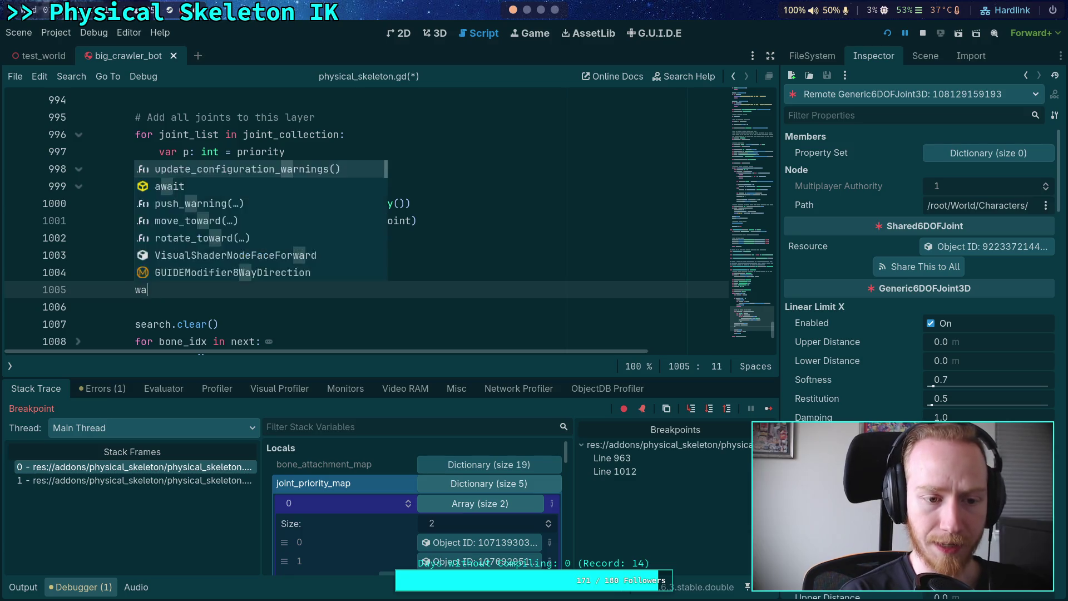
{"action": "key", "text": "BackSpace"}
{"action": "type", "text": "max"}
{"action": "key", "text": "Return"}
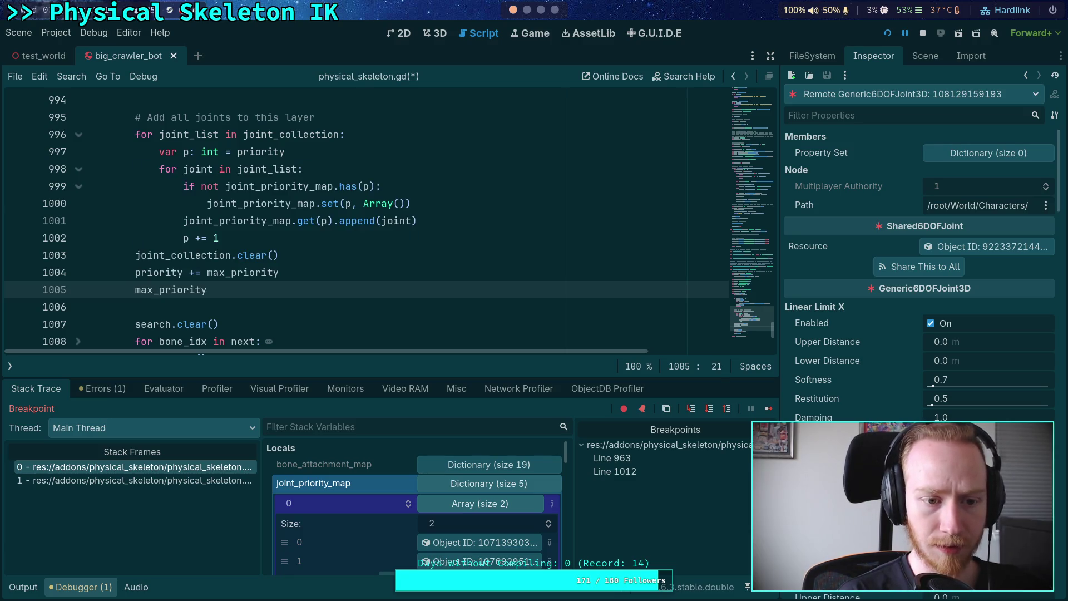
- Reorder the lines so joint_collection.clear() follows the priority update and max_priority reset
{"action": "key", "text": "Up"}
{"action": "key", "text": "Up"}
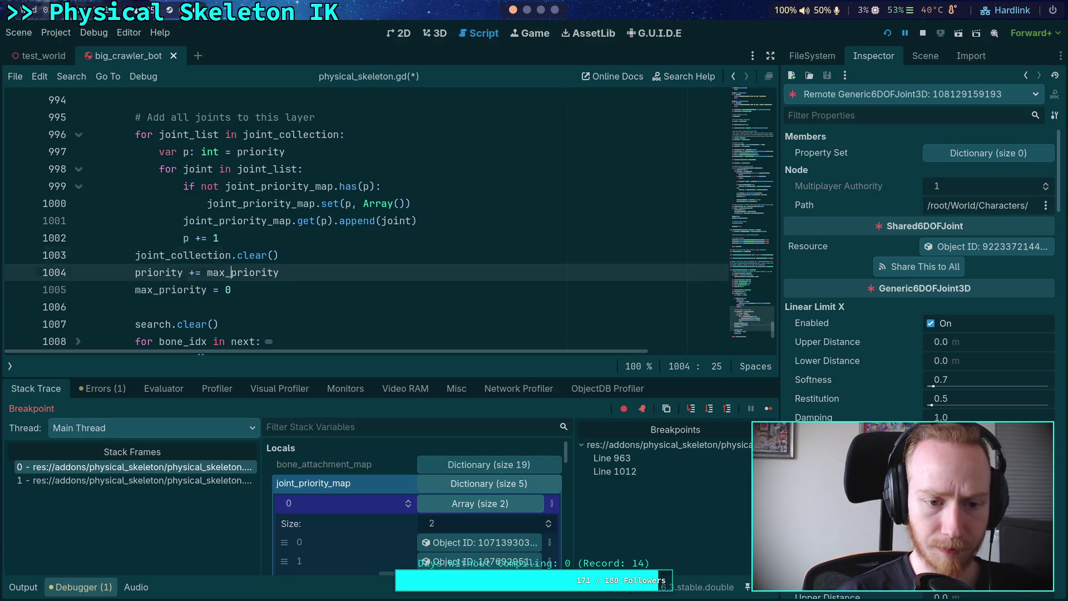
{"action": "key", "text": "alt+Down"}
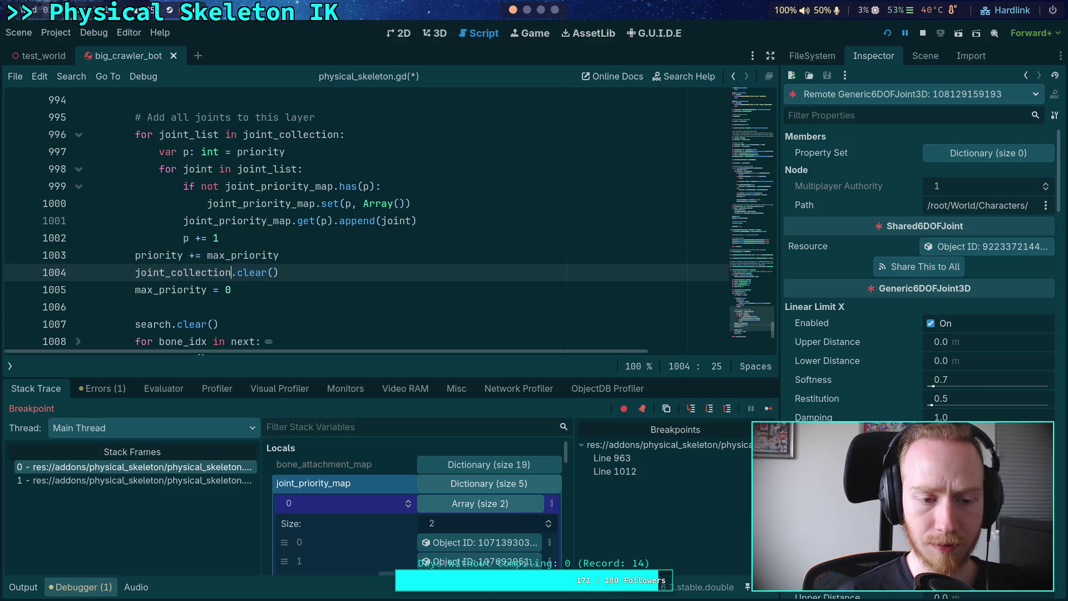
{"action": "key", "text": "alt+Down"}
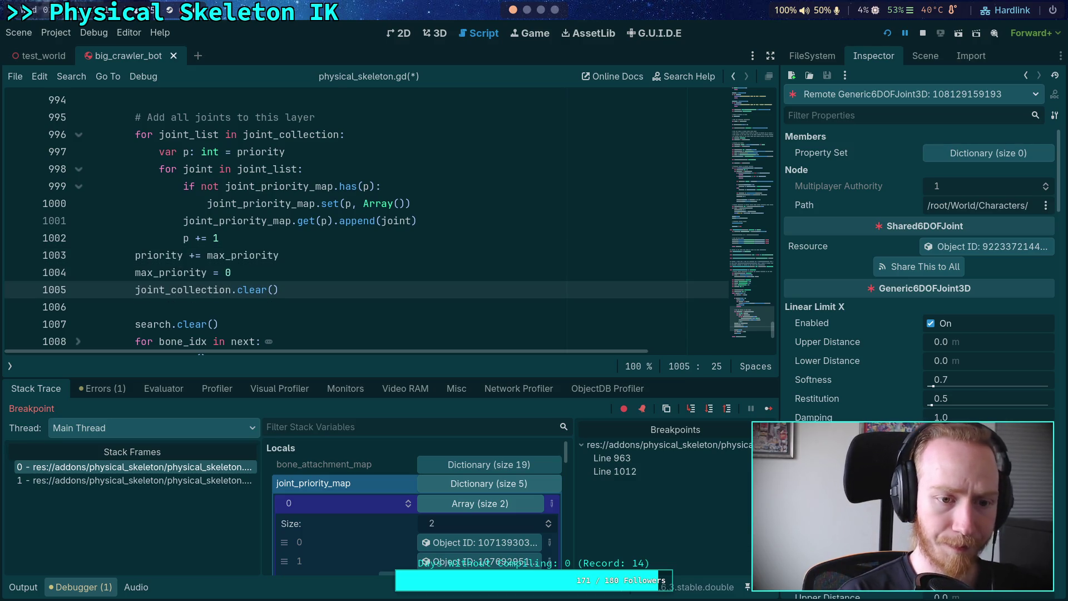
{"action": "key", "text": "alt+Up"}
{"action": "key", "text": "alt+Up"}
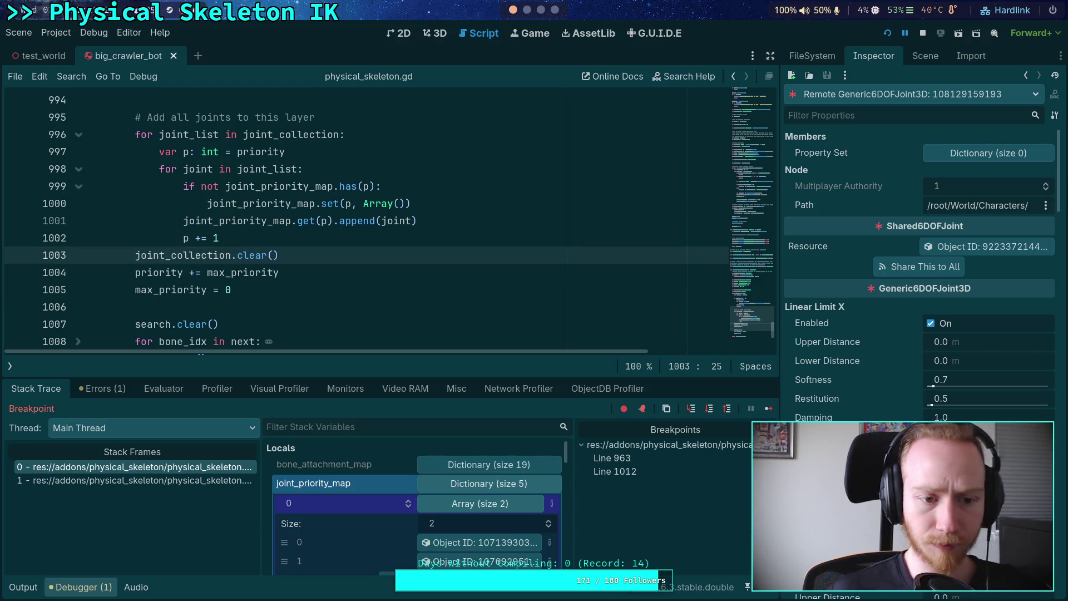
- Restart the game with the updated script and move the breakpoint from line 963 to line 965
{"action": "left_click", "coordinate": [926, 35]}
{"action": "left_click", "coordinate": [892, 33]}
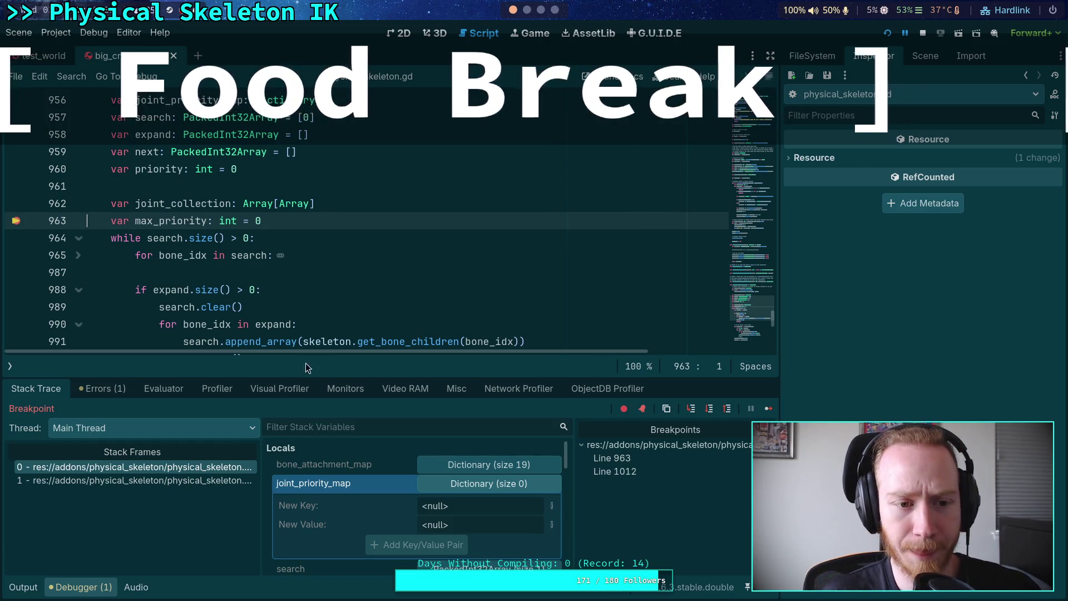
{"action": "left_click_drag", "start_coordinate": [435, 375], "coordinate": [440, 332]}
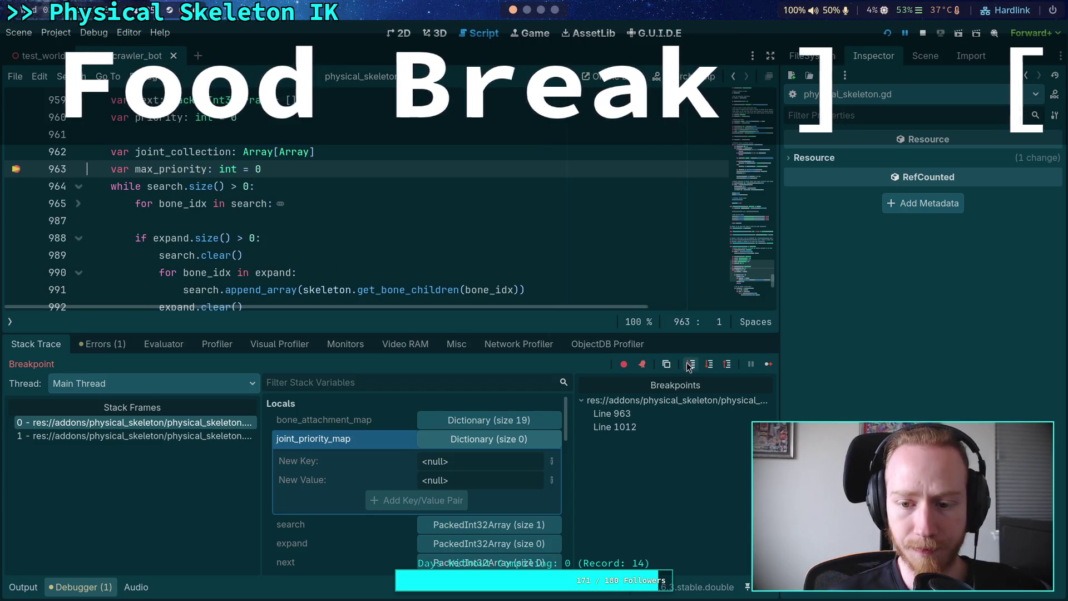
{"action": "left_click", "coordinate": [17, 169]}
{"action": "left_click", "coordinate": [19, 207]}
- Resume until joint_priority_map gets key 0, then expand its six-joint array and inspect the first joint
{"action": "left_click", "coordinate": [767, 365]}
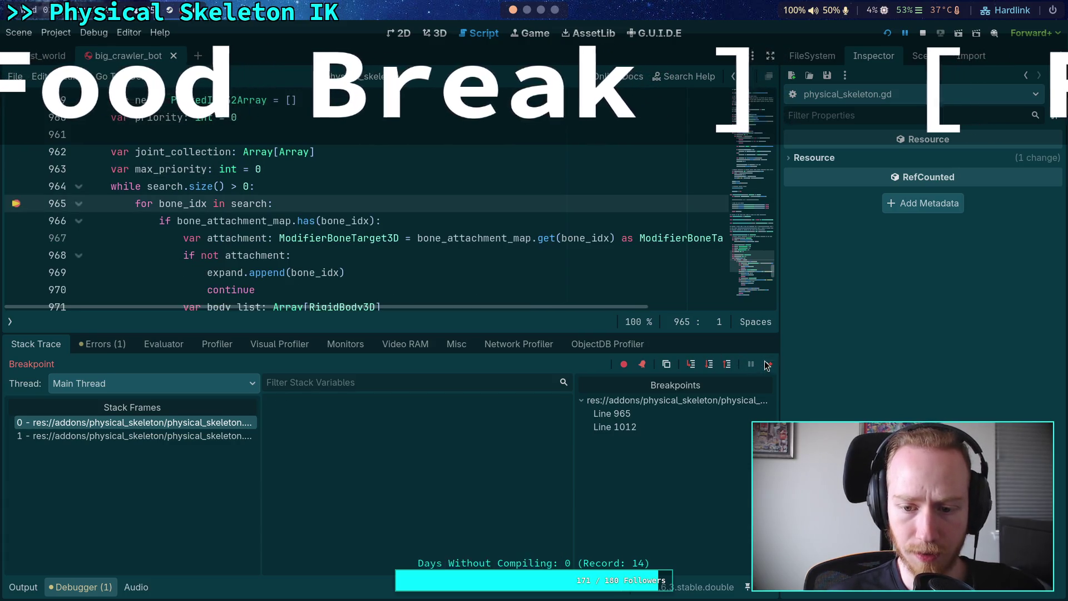
{"action": "left_click", "coordinate": [766, 365]}
{"action": "left_click", "coordinate": [768, 365]}
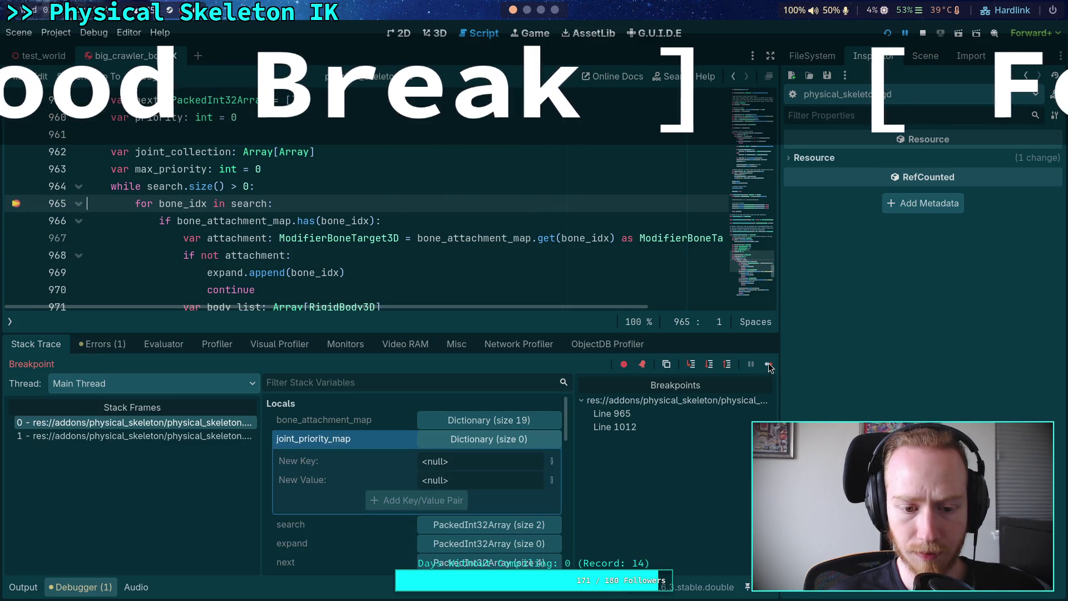
{"action": "left_click", "coordinate": [768, 365]}
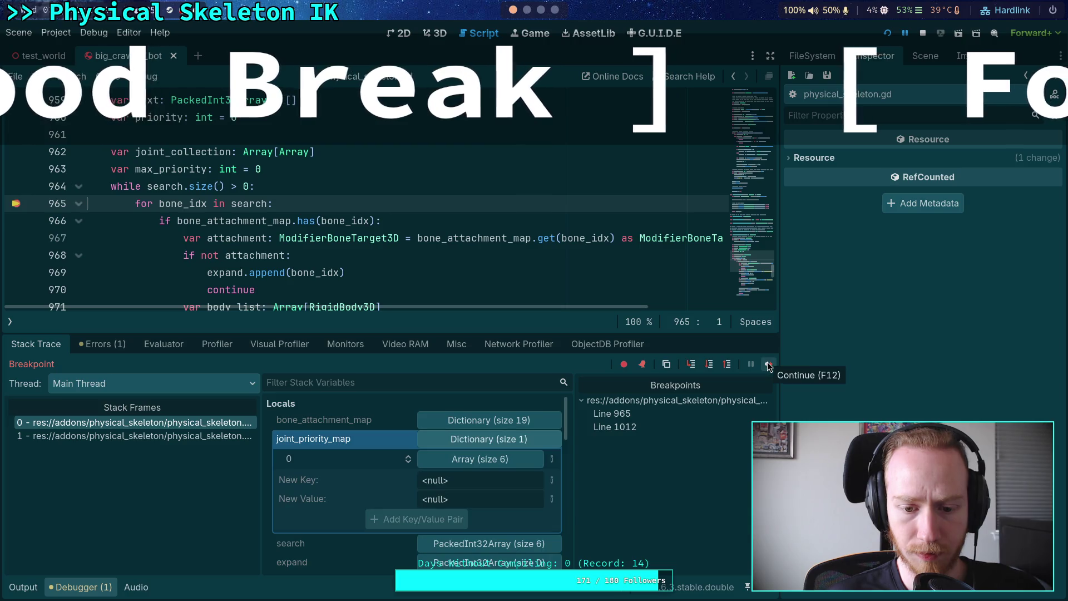
{"action": "left_click", "coordinate": [464, 460]}
{"action": "scroll", "coordinate": [348, 452], "scroll_direction": "down", "scroll_amount": 3}
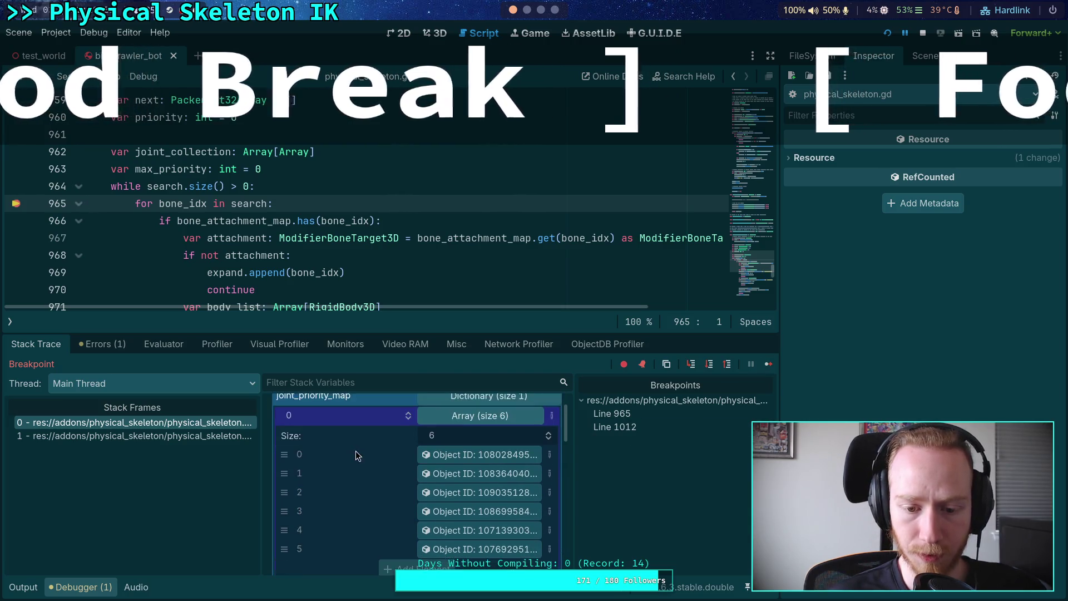
{"action": "left_click", "coordinate": [473, 433]}
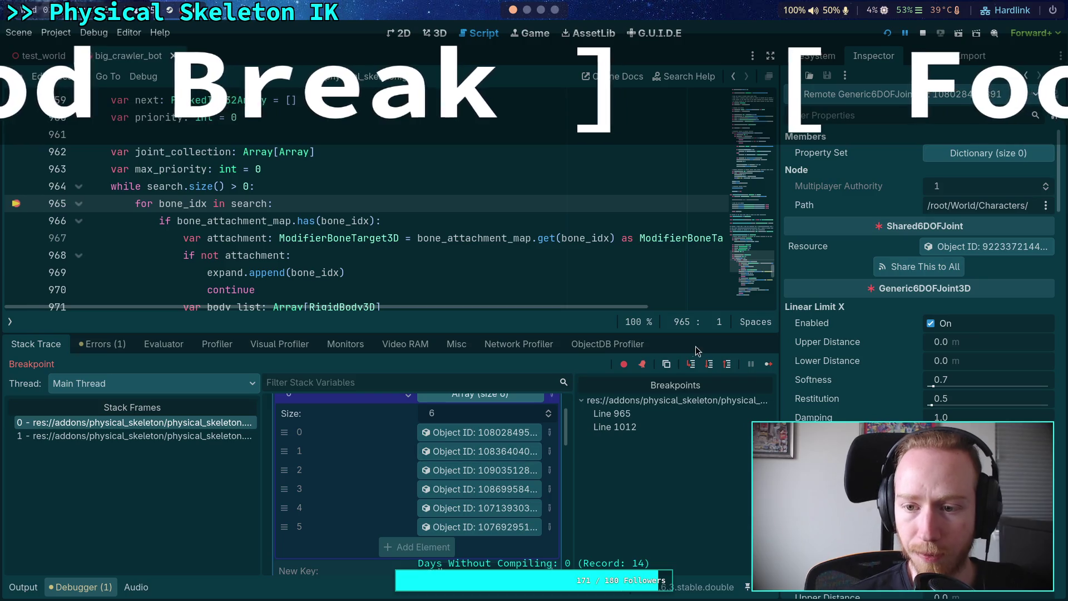
- Widen the Inspector and inspect the second through fifth joints in key 0's array
{"action": "left_click", "coordinate": [479, 451]}
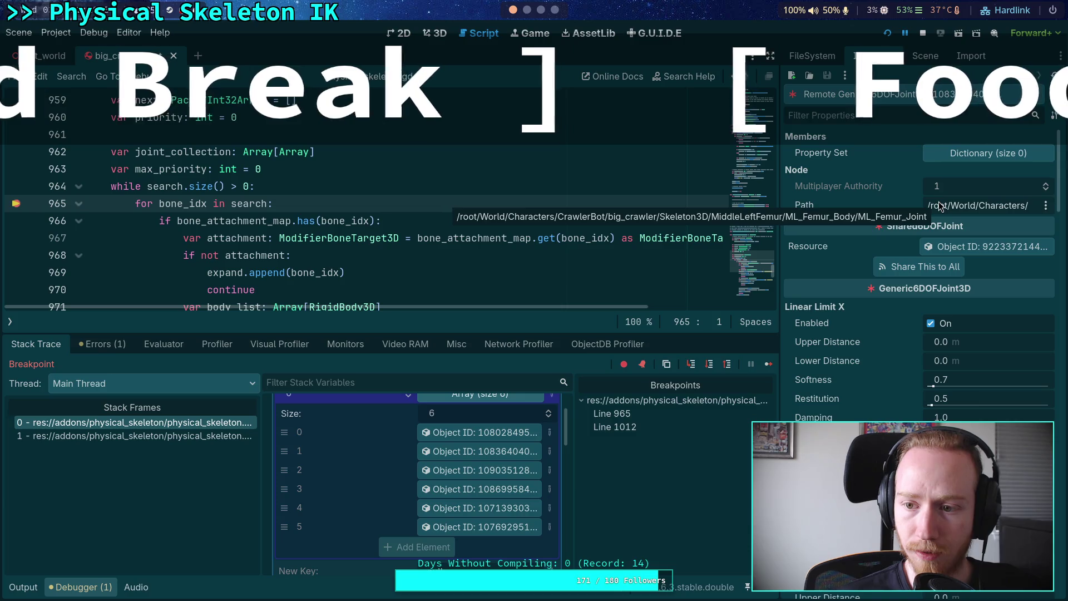
{"action": "mouse_move", "coordinate": [780, 214]}
{"action": "left_mouse_down"}
{"action": "mouse_move", "coordinate": [284, 274]}
{"action": "mouse_move", "coordinate": [825, 284]}
{"action": "left_mouse_up"}
{"action": "scroll", "coordinate": [905, 332], "scroll_direction": "down", "scroll_amount": 10}
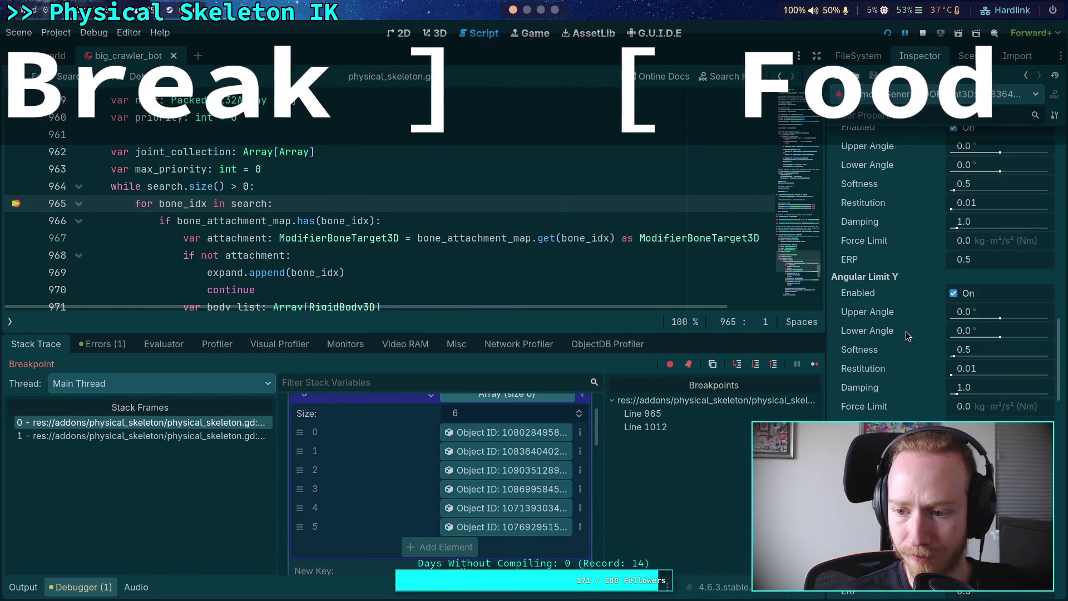
{"action": "scroll", "coordinate": [905, 332], "scroll_direction": "up", "scroll_amount": 3}
{"action": "left_click_drag", "start_coordinate": [829, 322], "coordinate": [806, 324]}
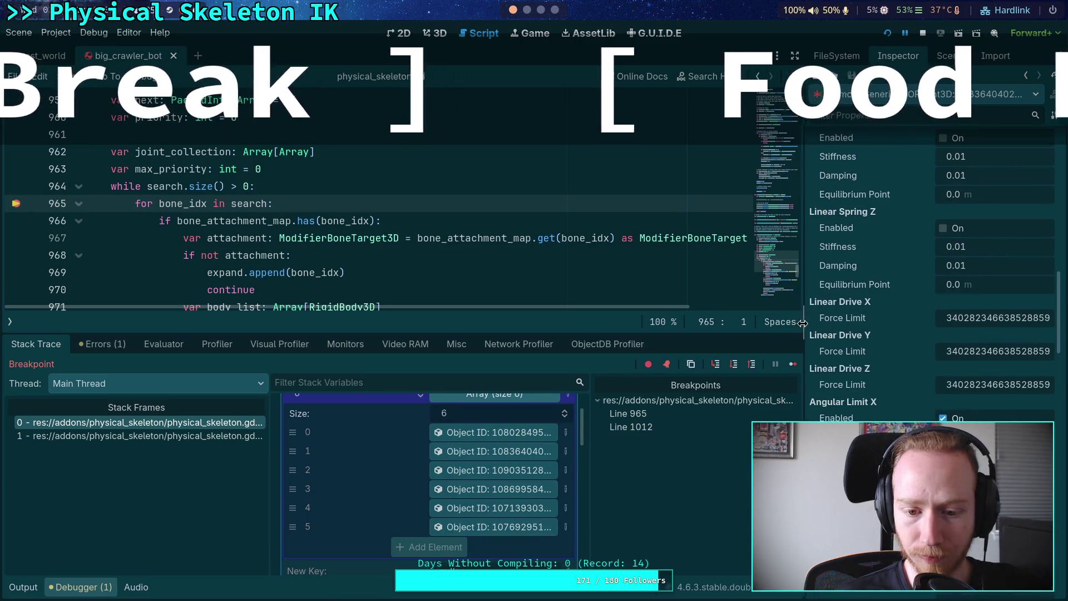
{"action": "left_click", "coordinate": [493, 471]}
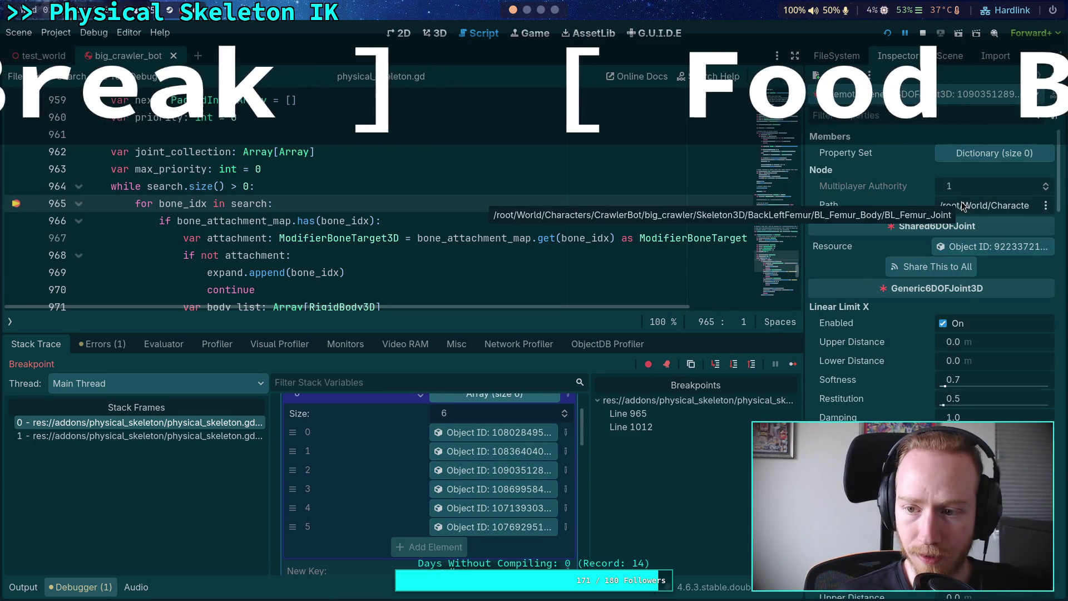
{"action": "left_click", "coordinate": [492, 489]}
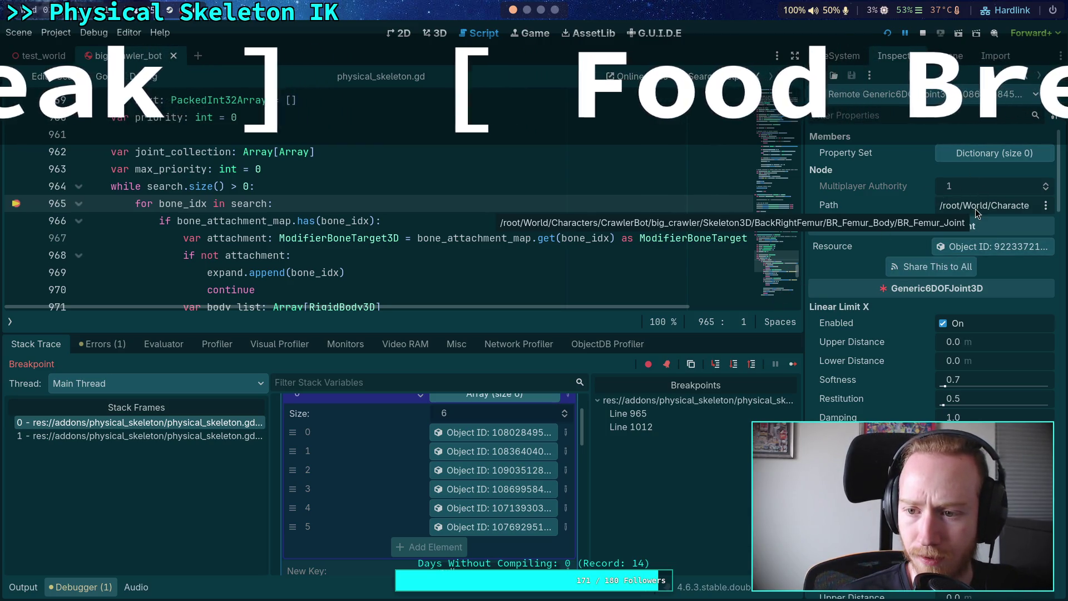
{"action": "left_click", "coordinate": [492, 508]}
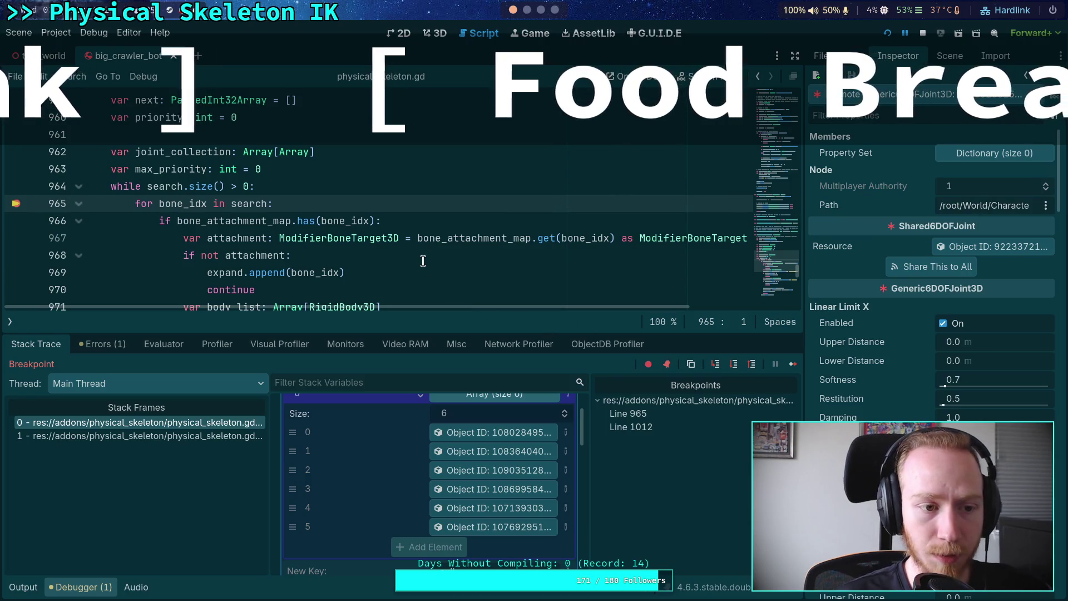
{"action": "scroll", "coordinate": [419, 246], "scroll_direction": "down", "scroll_amount": 3}
{"action": "scroll", "coordinate": [422, 247], "scroll_direction": "up", "scroll_amount": 2}
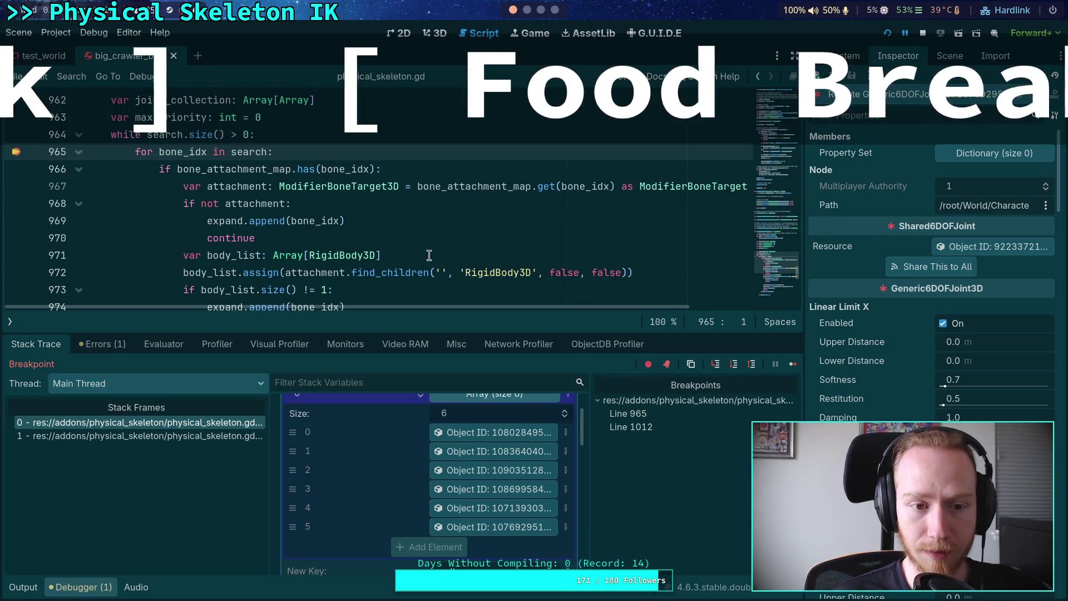
- Resume to the next loop pass and inspect the first and fourth joints under key 1
{"action": "left_click", "coordinate": [756, 365]}
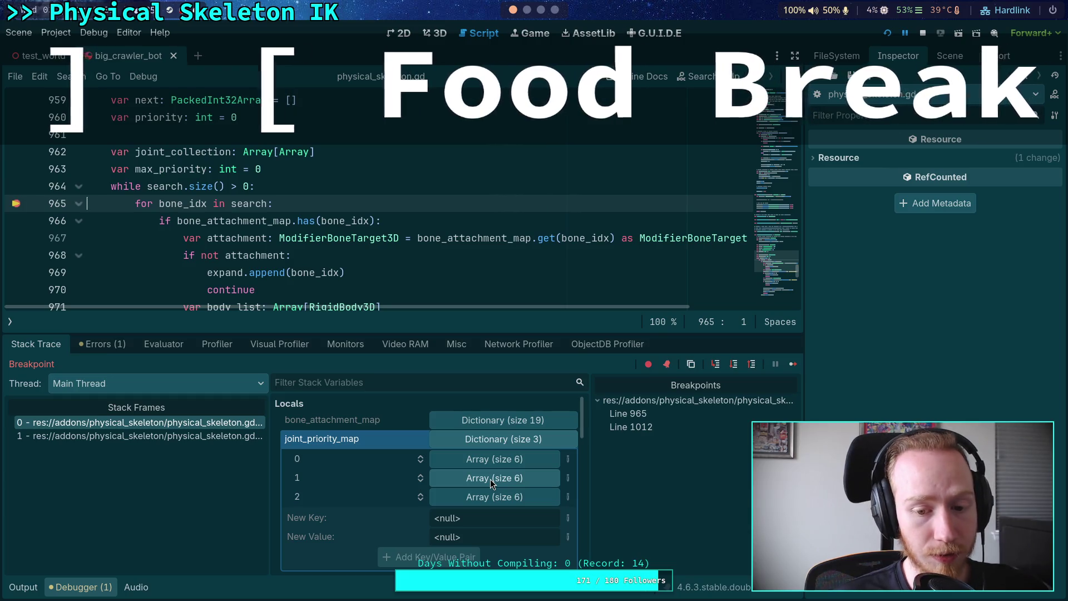
{"action": "left_click", "coordinate": [492, 482]}
{"action": "scroll", "coordinate": [445, 472], "scroll_direction": "down", "scroll_amount": 2}
{"action": "left_click", "coordinate": [475, 455]}
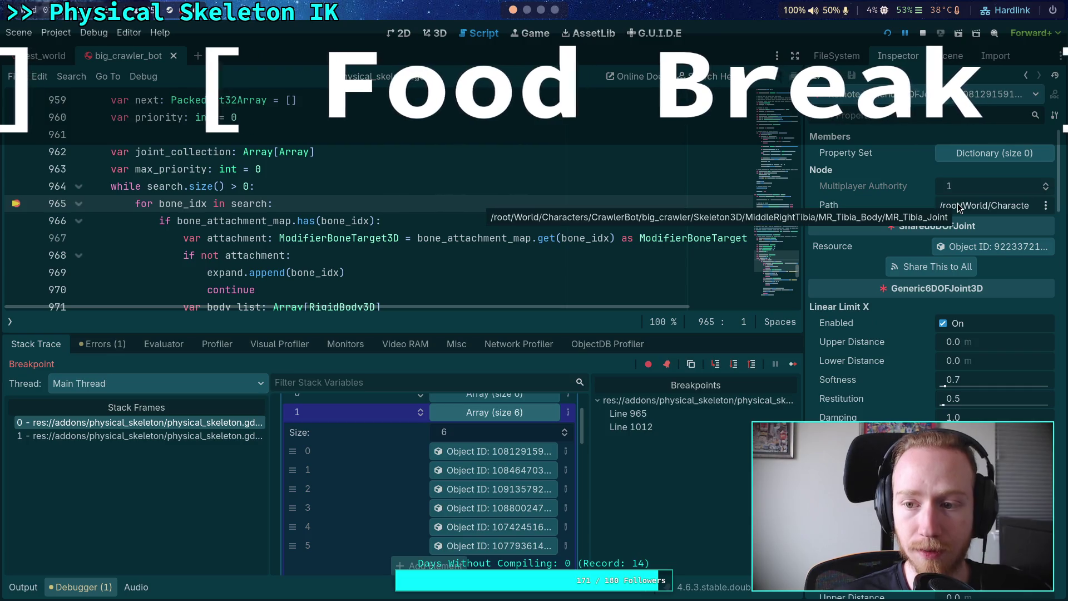
{"action": "left_click", "coordinate": [493, 506]}
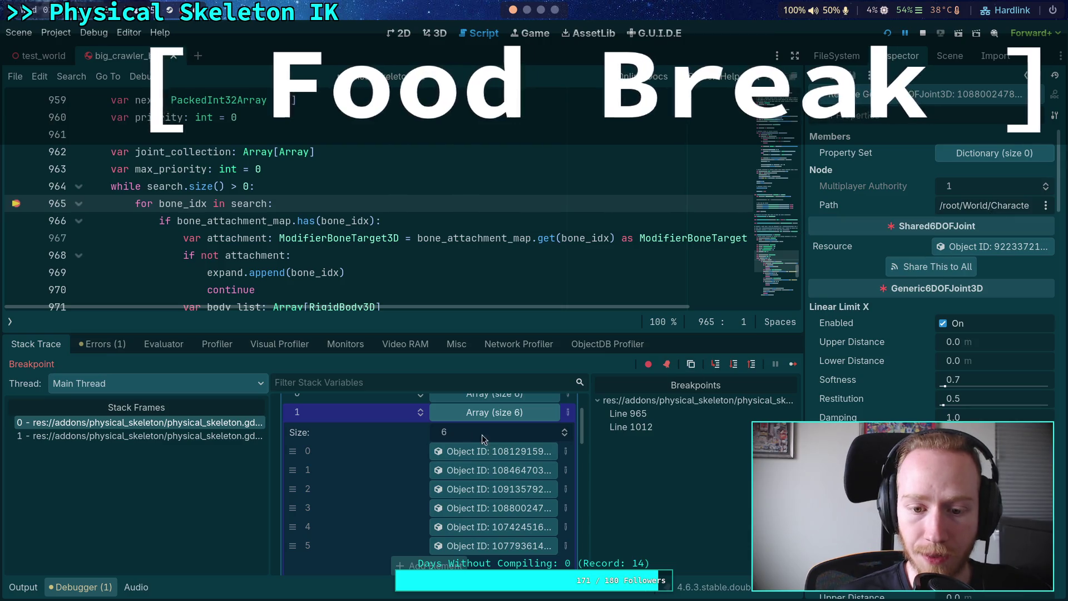
{"action": "left_click", "coordinate": [484, 413]}
- Expand key 2's array and inspect its first, fourth and sixth joints
{"action": "left_click", "coordinate": [484, 433]}
{"action": "left_click", "coordinate": [493, 470]}
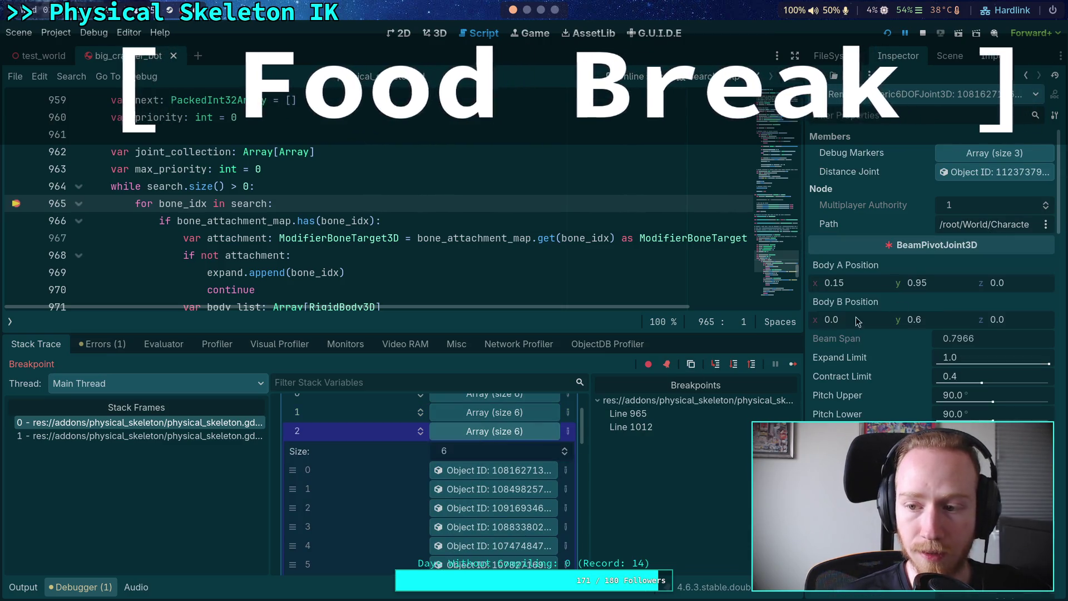
{"action": "left_click", "coordinate": [493, 527]}
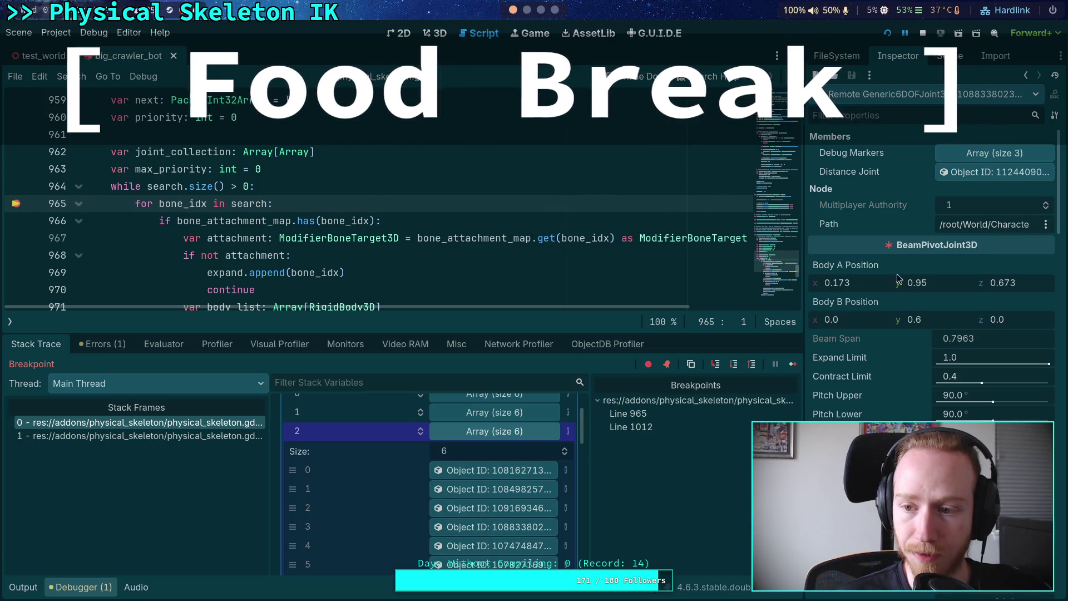
{"action": "scroll", "coordinate": [493, 485], "scroll_direction": "down", "scroll_amount": 2}
{"action": "left_click", "coordinate": [483, 515]}
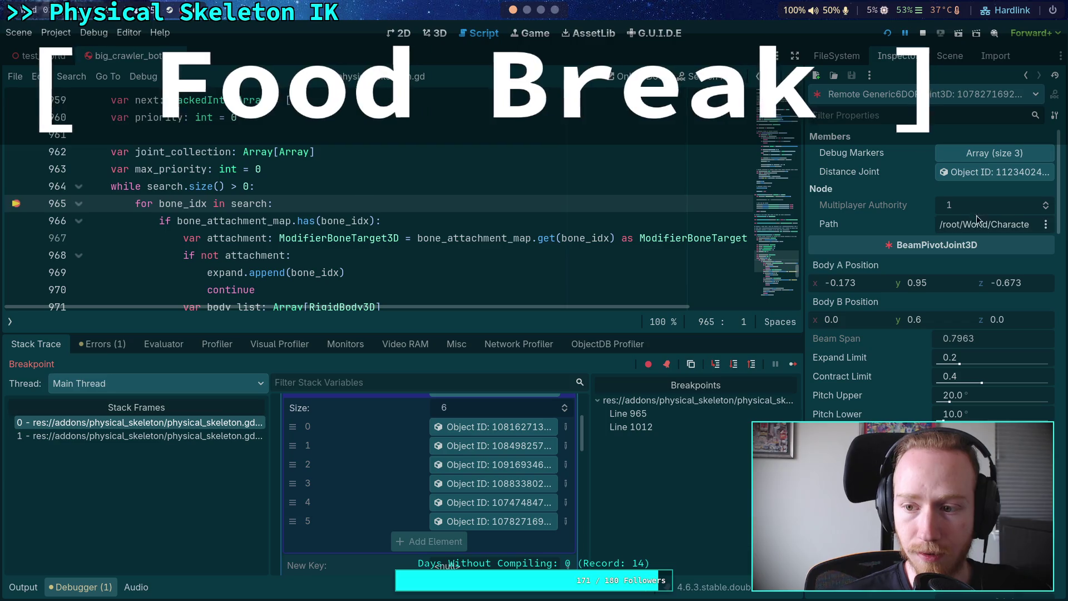
{"action": "scroll", "coordinate": [466, 510], "scroll_direction": "up", "scroll_amount": 3}
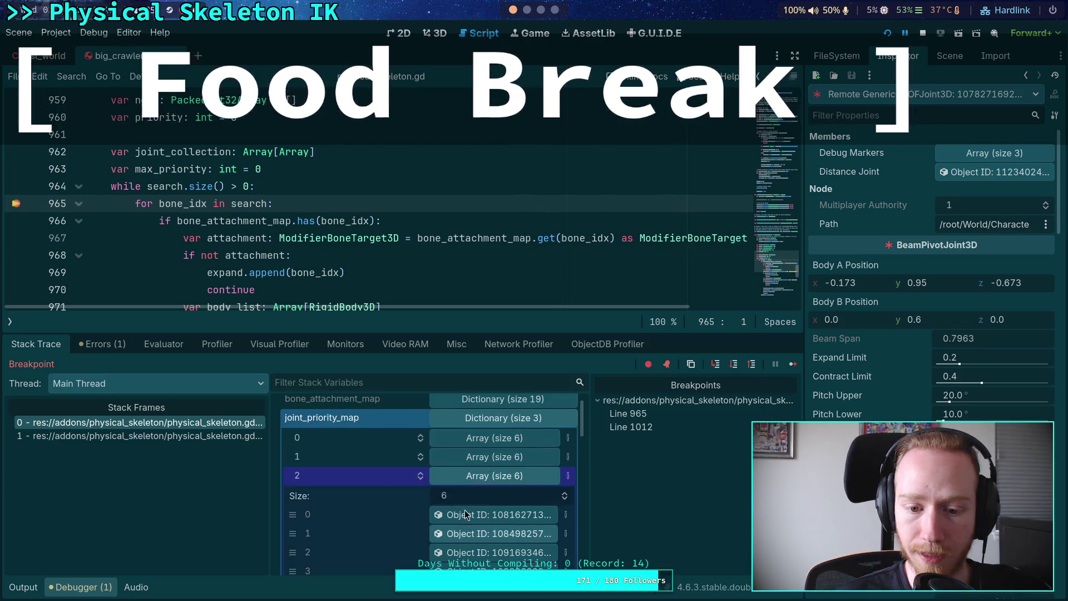
{"action": "left_click", "coordinate": [452, 476]}
- Resume once more and inspect the joints stored under keys 3 and 4
{"action": "left_click", "coordinate": [789, 370]}
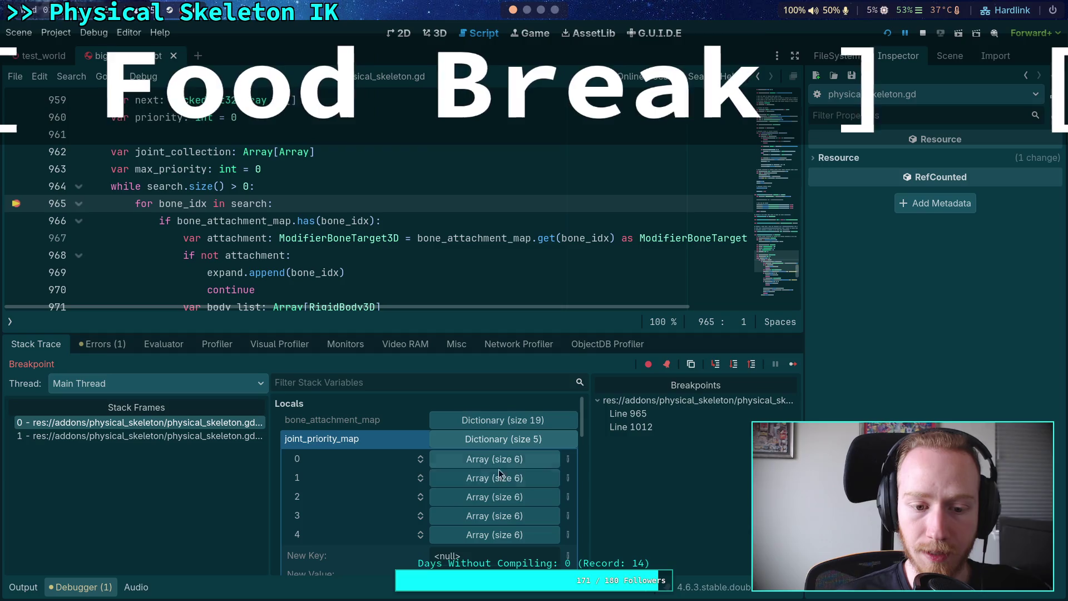
{"action": "left_click", "coordinate": [502, 496]}
{"action": "left_click", "coordinate": [497, 491]}
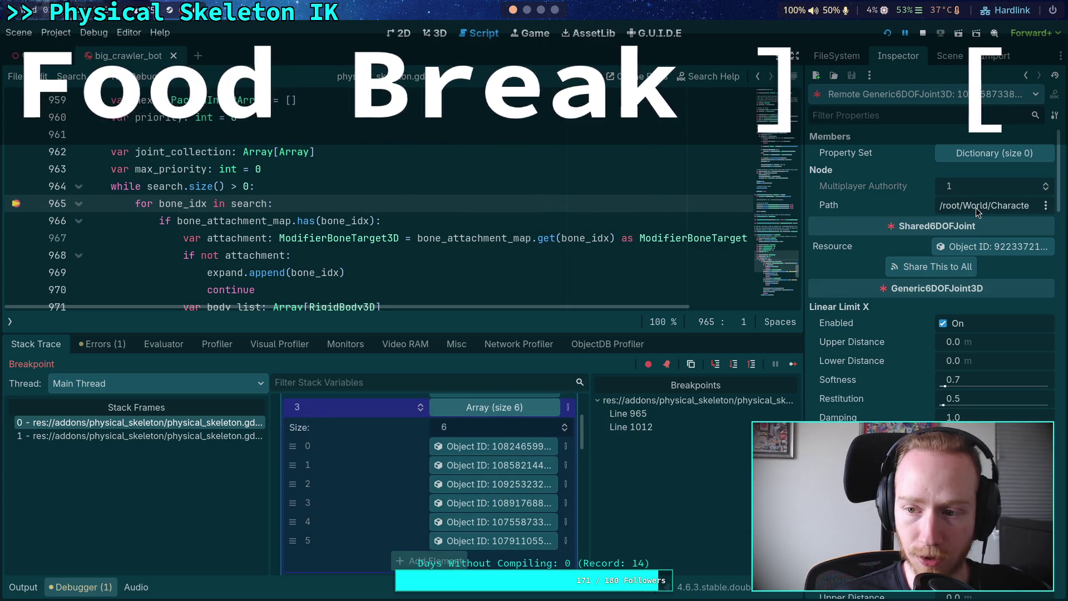
{"action": "scroll", "coordinate": [498, 479], "scroll_direction": "up", "scroll_amount": 2}
{"action": "left_click", "coordinate": [499, 454]}
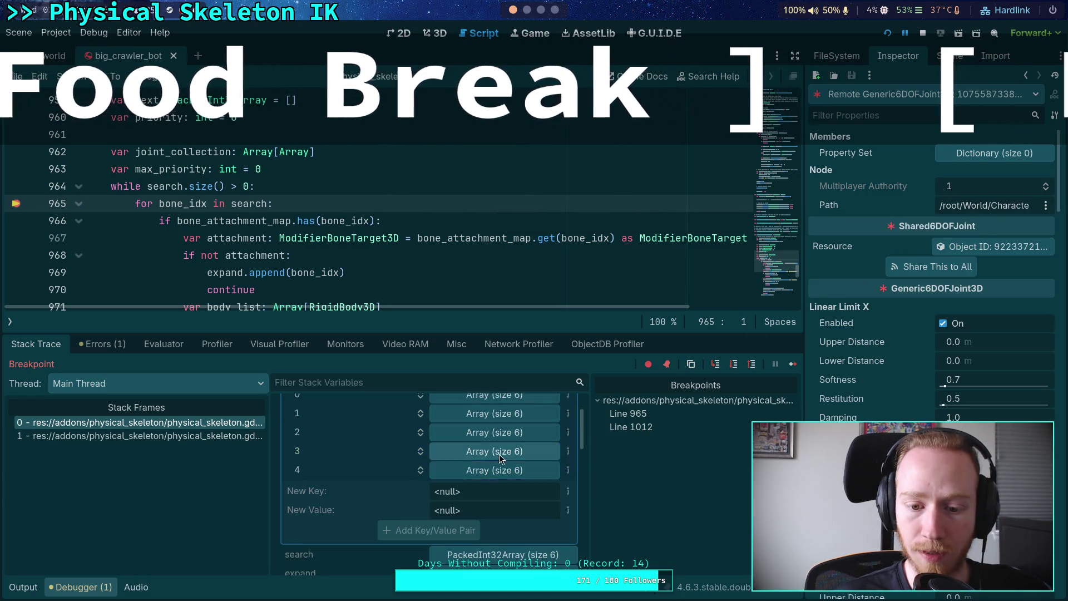
{"action": "left_click", "coordinate": [482, 472]}
{"action": "left_click", "coordinate": [495, 504]}
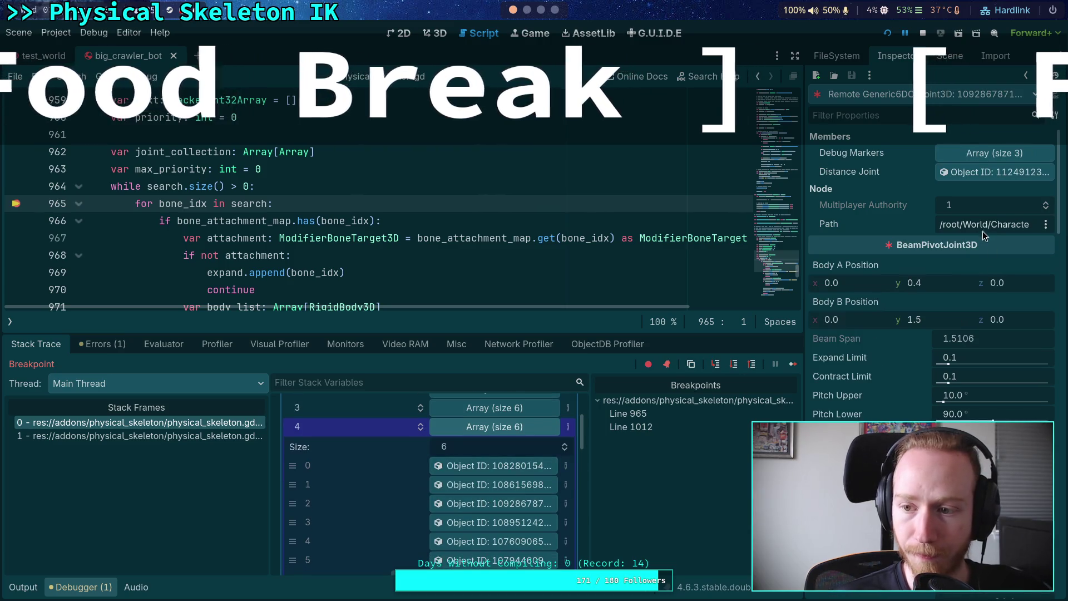
{"action": "scroll", "coordinate": [505, 492], "scroll_direction": "up", "scroll_amount": 2}
{"action": "left_click", "coordinate": [505, 492]}
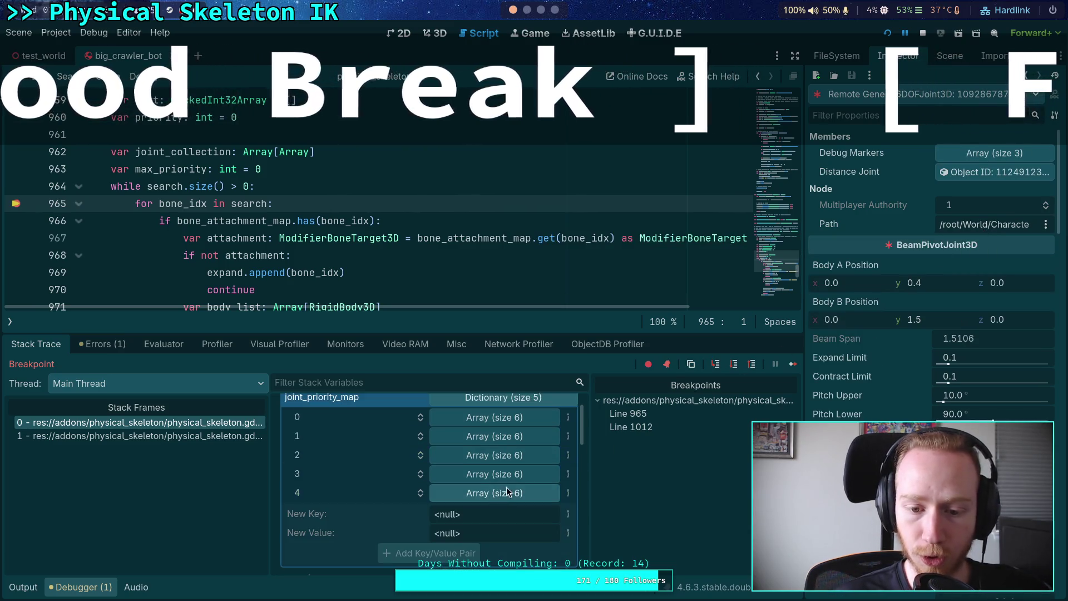
- Resume to the return breakpoint and insert an indented blank line above return joint_priority_map
{"action": "key", "text": "F12"}
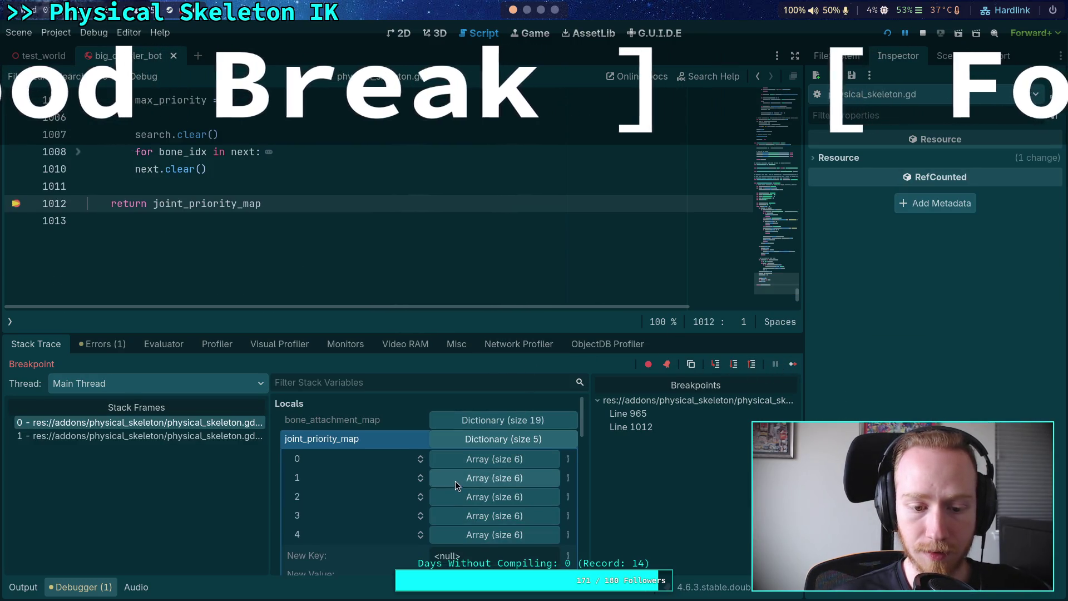
{"action": "scroll", "coordinate": [460, 480], "scroll_direction": "down", "scroll_amount": 1}
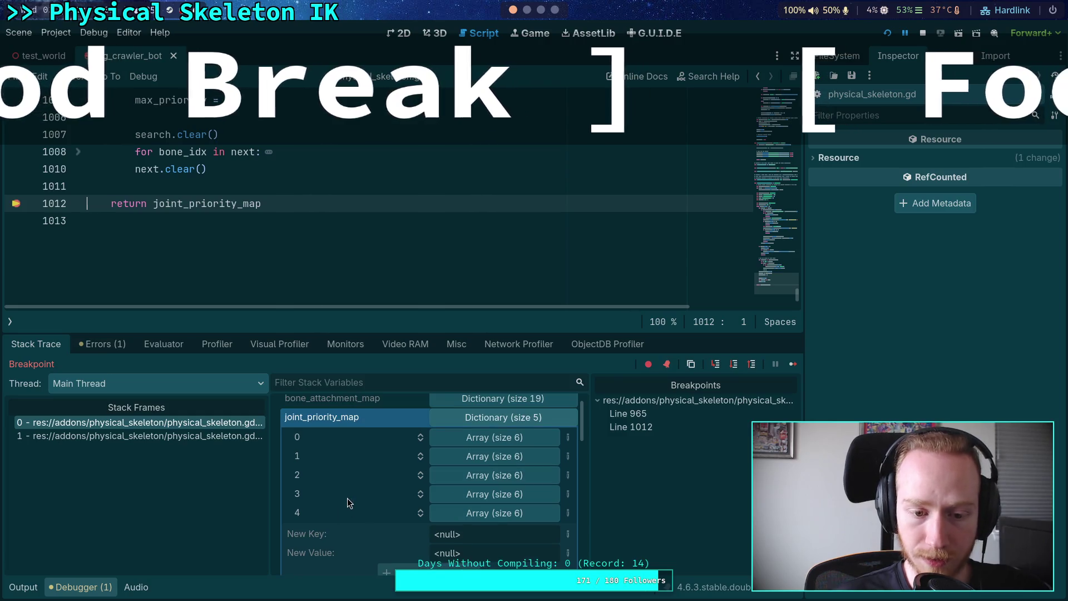
{"action": "scroll", "coordinate": [347, 271], "scroll_direction": "up", "scroll_amount": 1}
{"action": "left_click", "coordinate": [307, 238]}
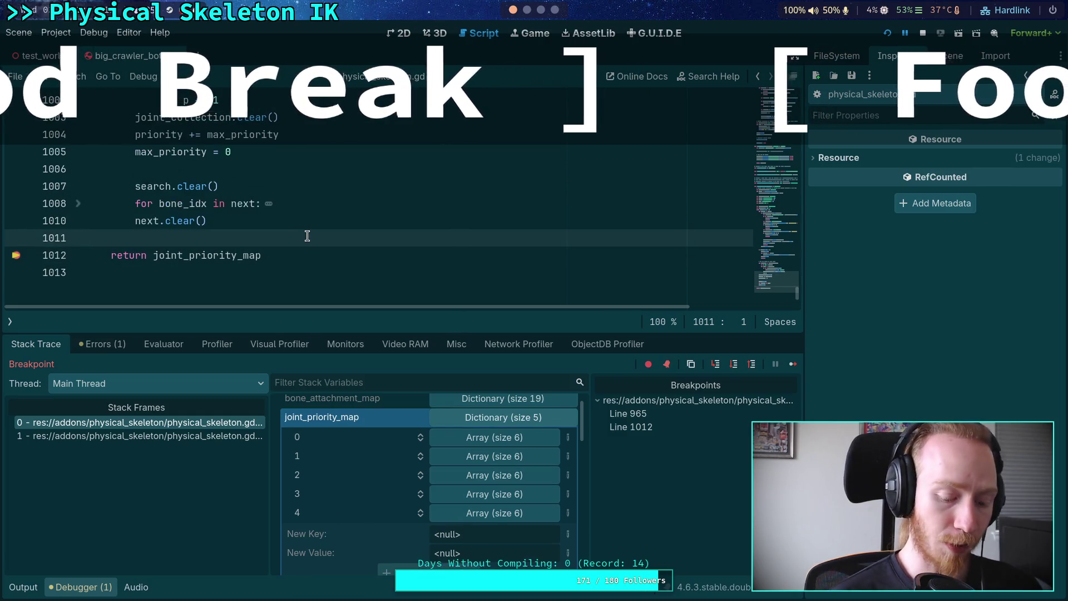
{"action": "key", "text": "Return"}
{"action": "key", "text": "Tab"}
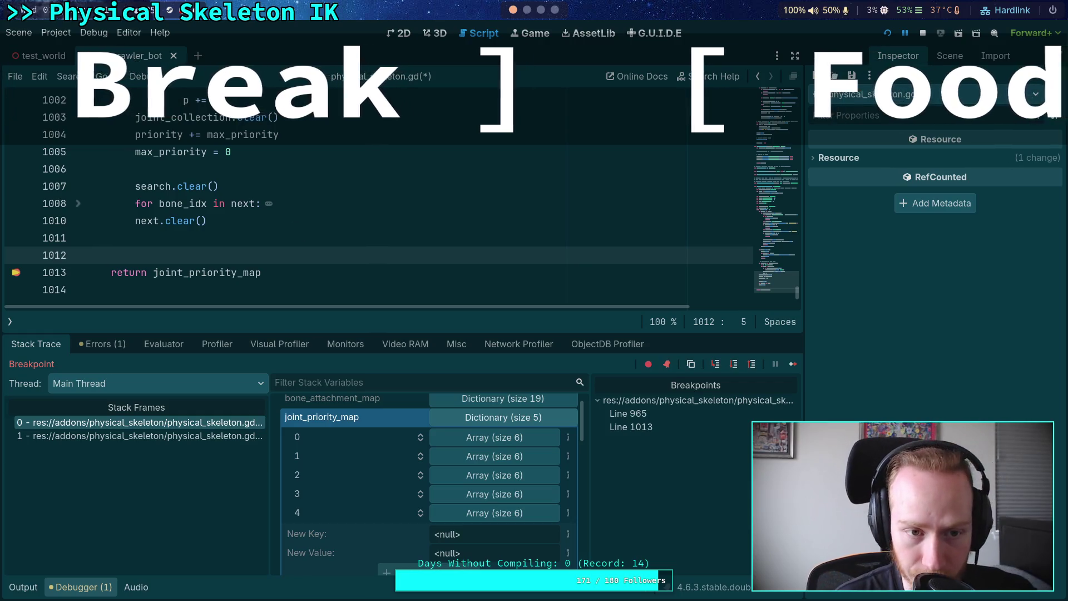
{"action": "scroll", "coordinate": [272, 203], "scroll_direction": "up", "scroll_amount": 1}
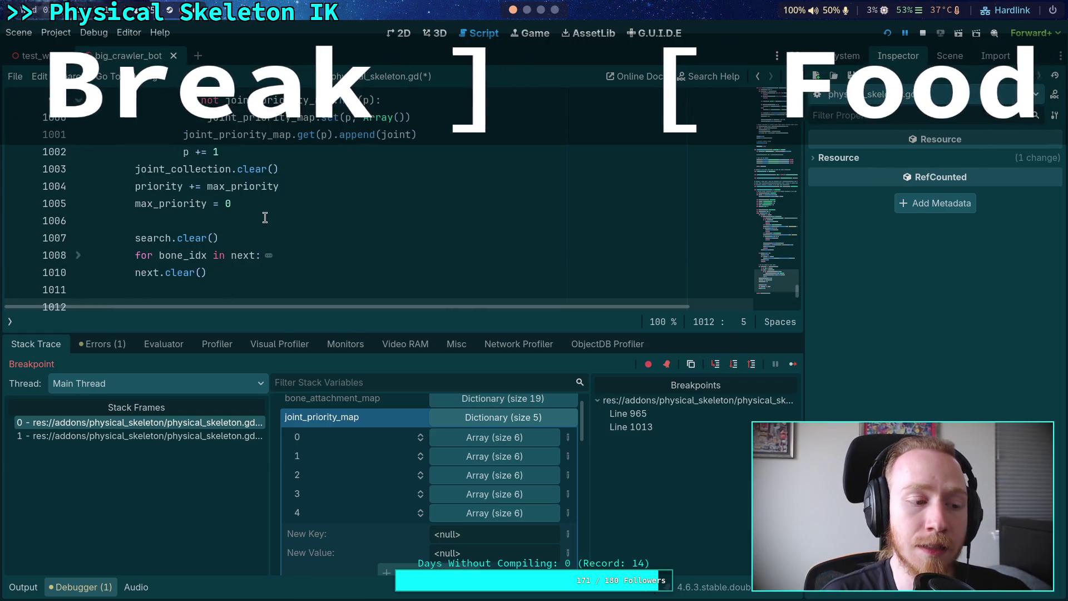
{"action": "scroll", "coordinate": [265, 218], "scroll_direction": "down", "scroll_amount": 1}
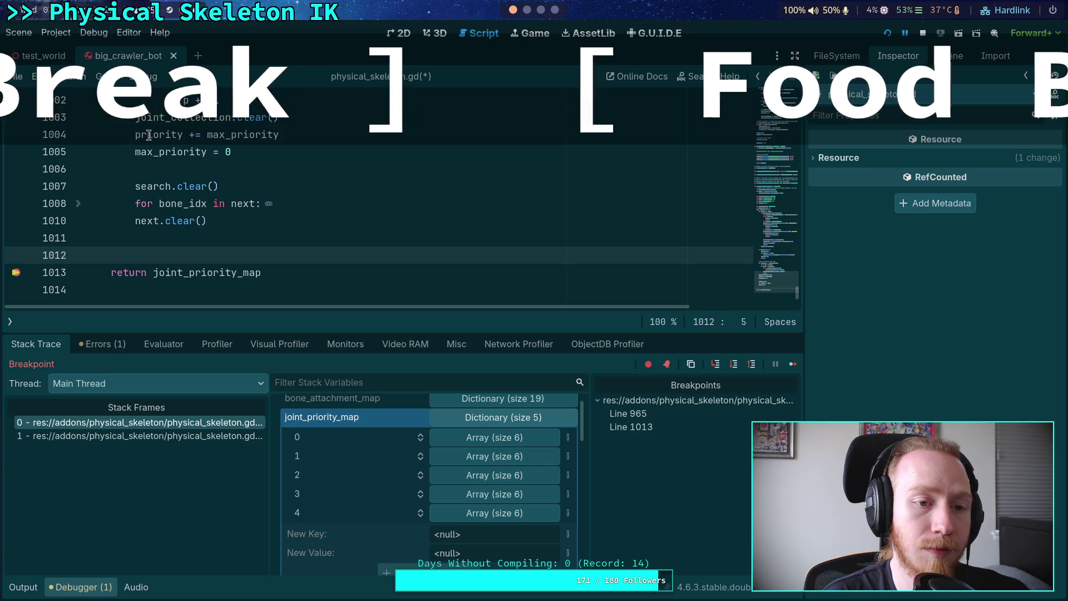
- Unfold the loop over next and recheck joint_priority_map's keys 0–4, each a 6-joint array
{"action": "left_click", "coordinate": [78, 205]}
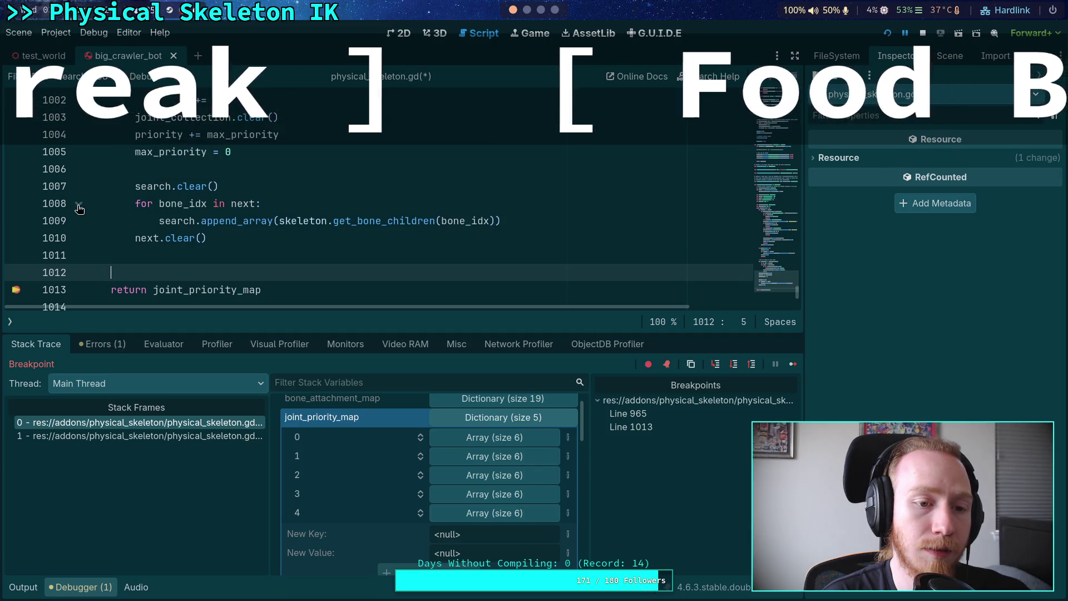
{"action": "left_click", "coordinate": [186, 237]}
{"action": "left_click", "coordinate": [510, 220]}
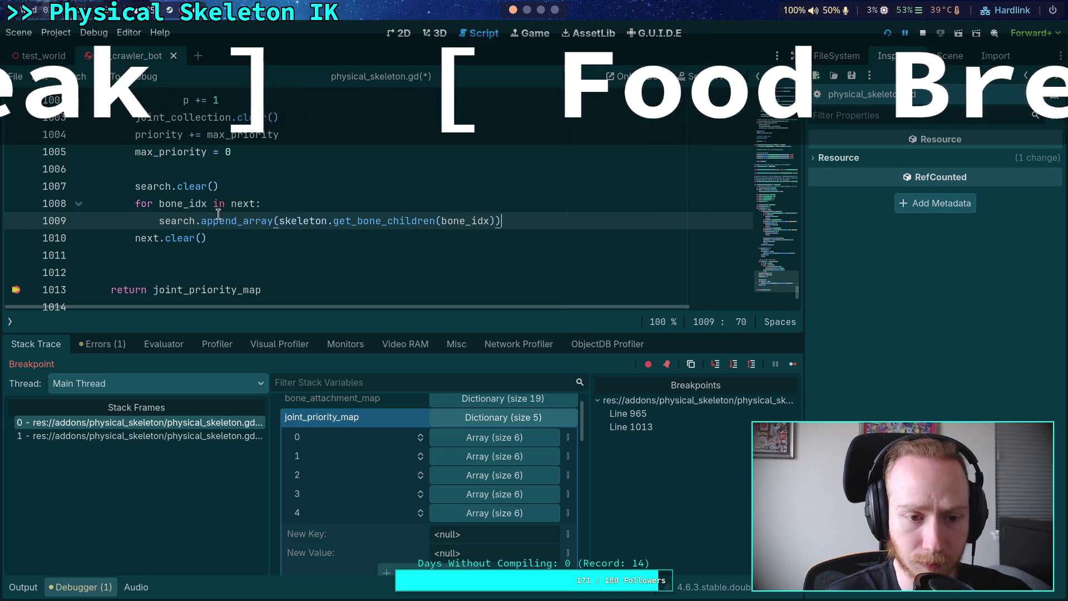
{"action": "left_click", "coordinate": [240, 272]}
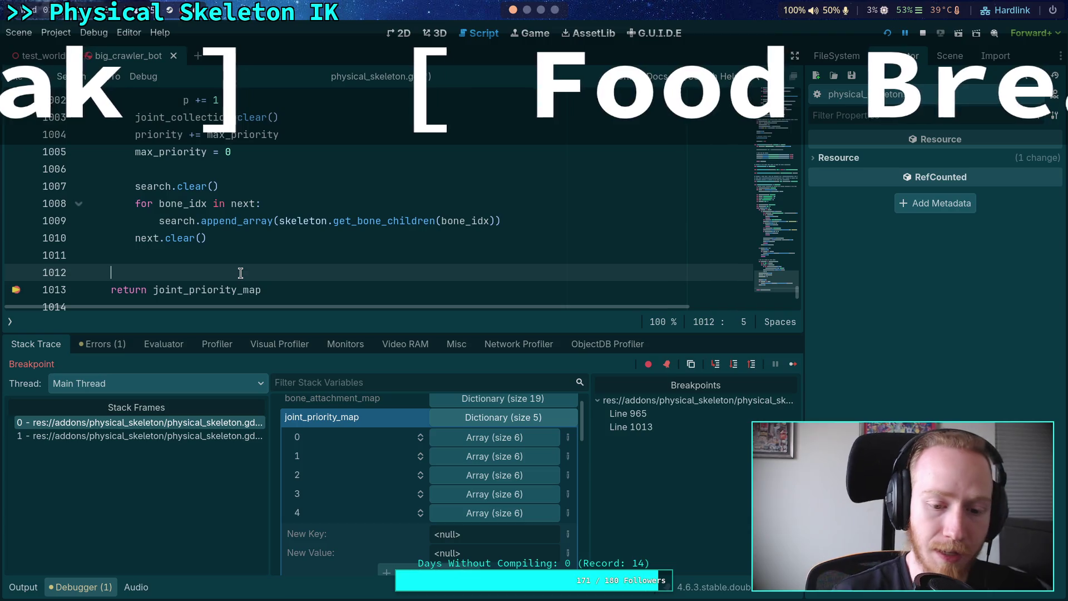
{"action": "left_click", "coordinate": [484, 418]}
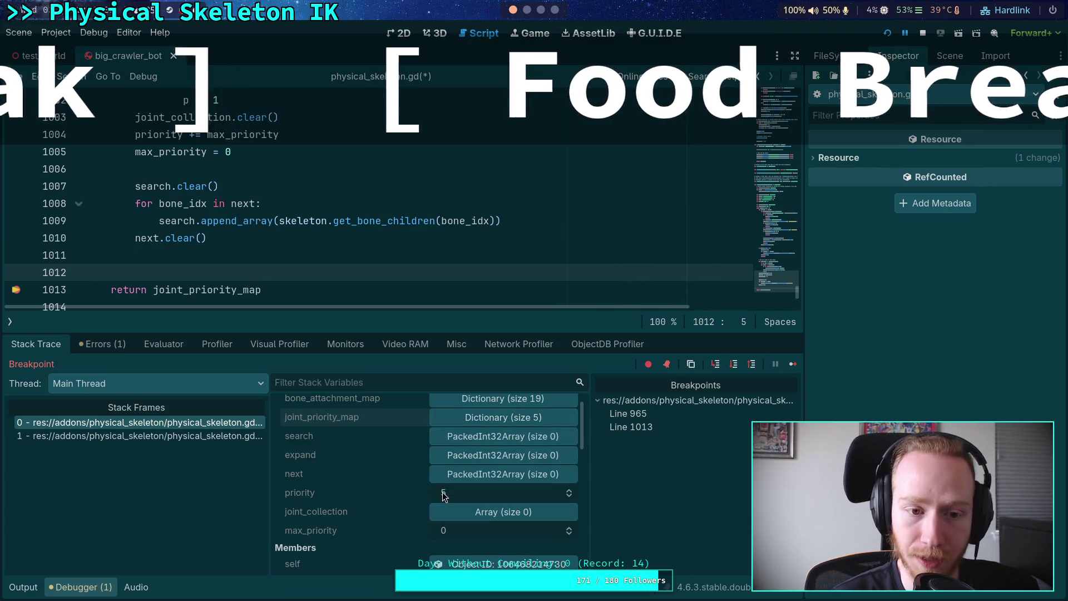
{"action": "left_click", "coordinate": [500, 419]}
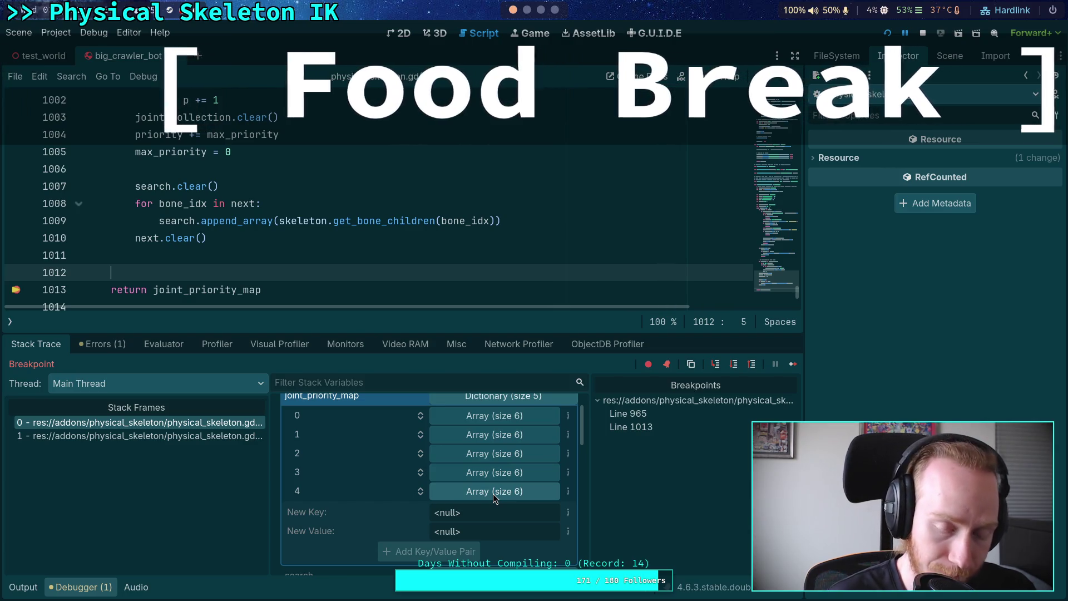
- Inspect key 0's first joint, a Generic6DOFJoint3D, then return the caret to line 1012
{"action": "left_click", "coordinate": [336, 274]}
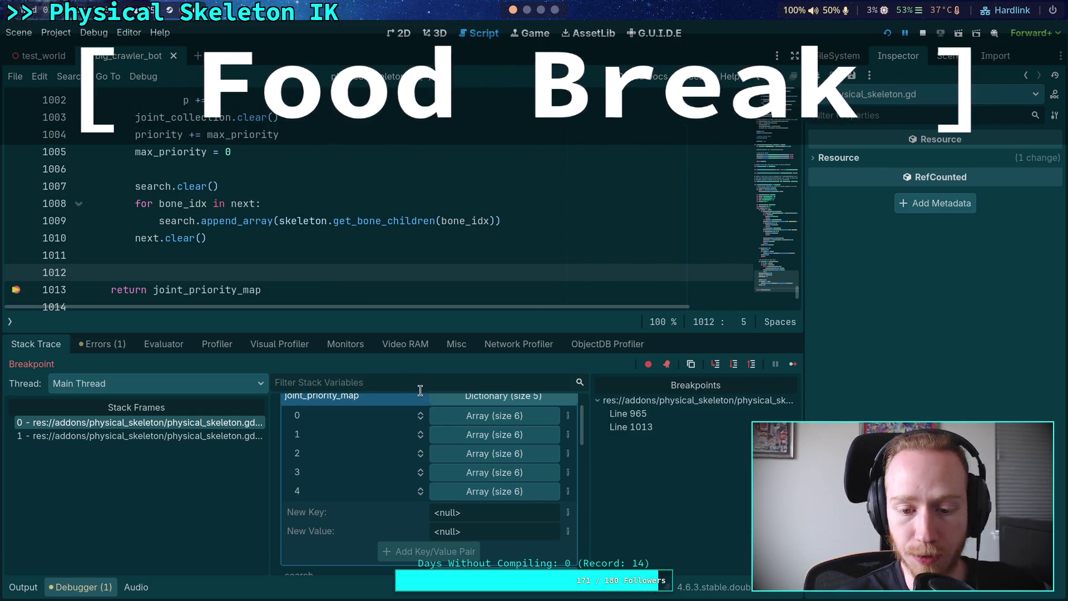
{"action": "left_click", "coordinate": [504, 416]}
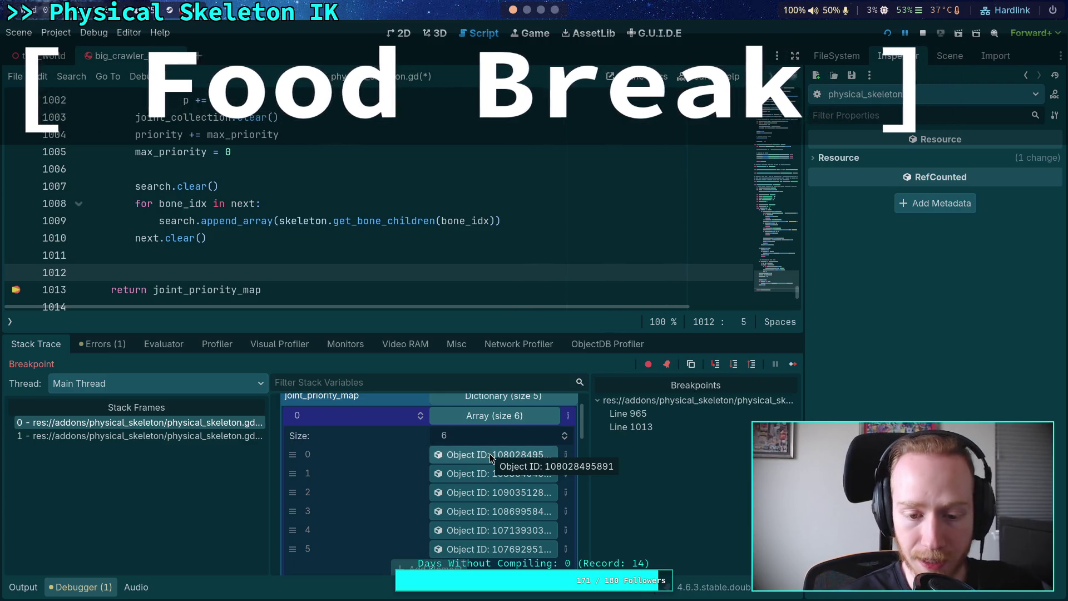
{"action": "left_click", "coordinate": [490, 455]}
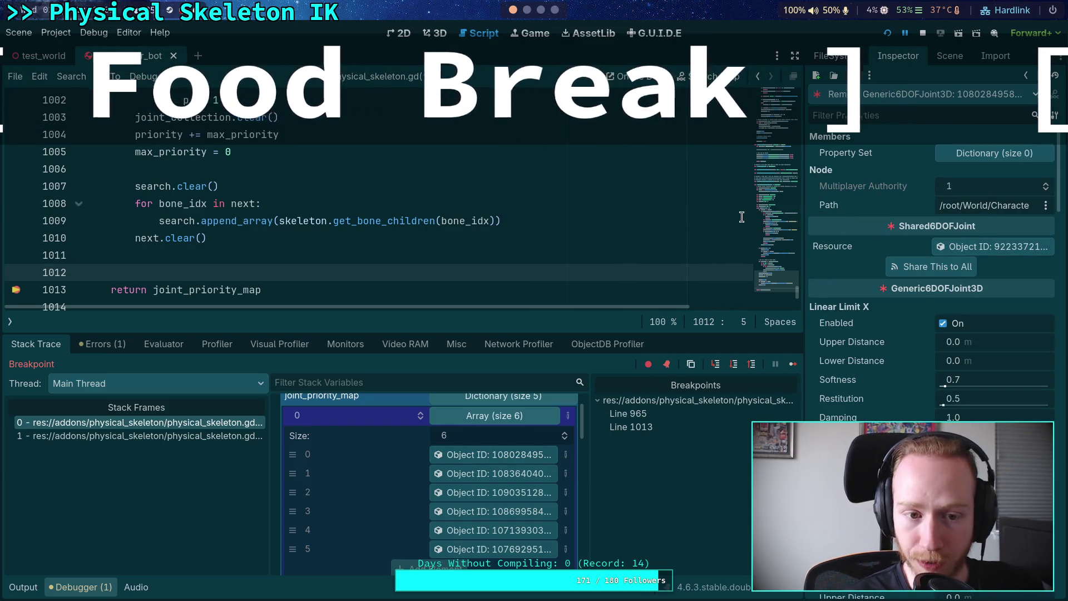
{"action": "left_click", "coordinate": [437, 274]}
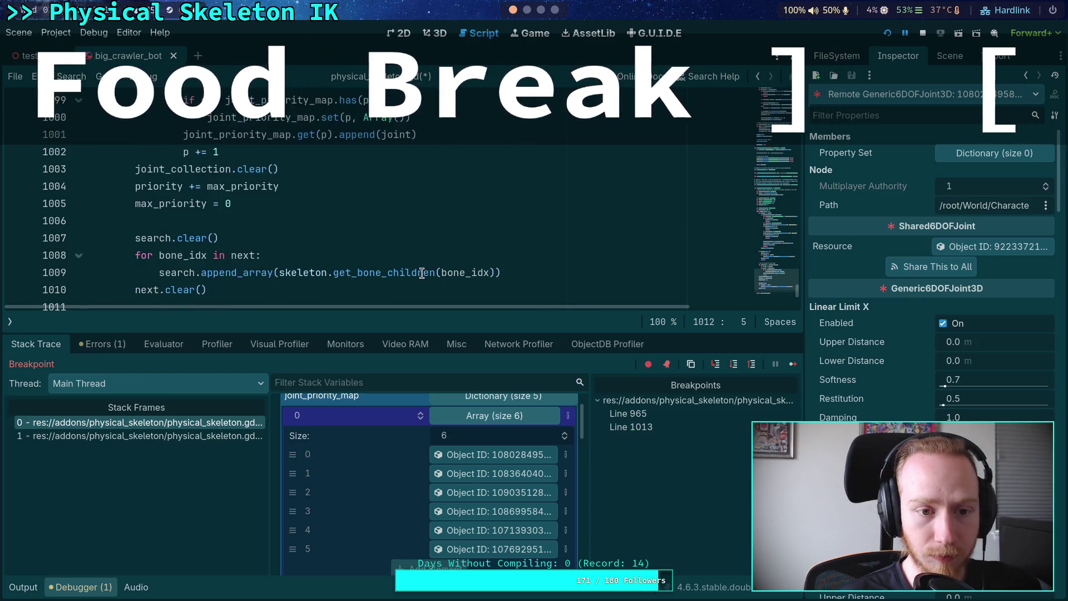
{"action": "scroll", "coordinate": [422, 273], "scroll_direction": "down", "scroll_amount": 1}
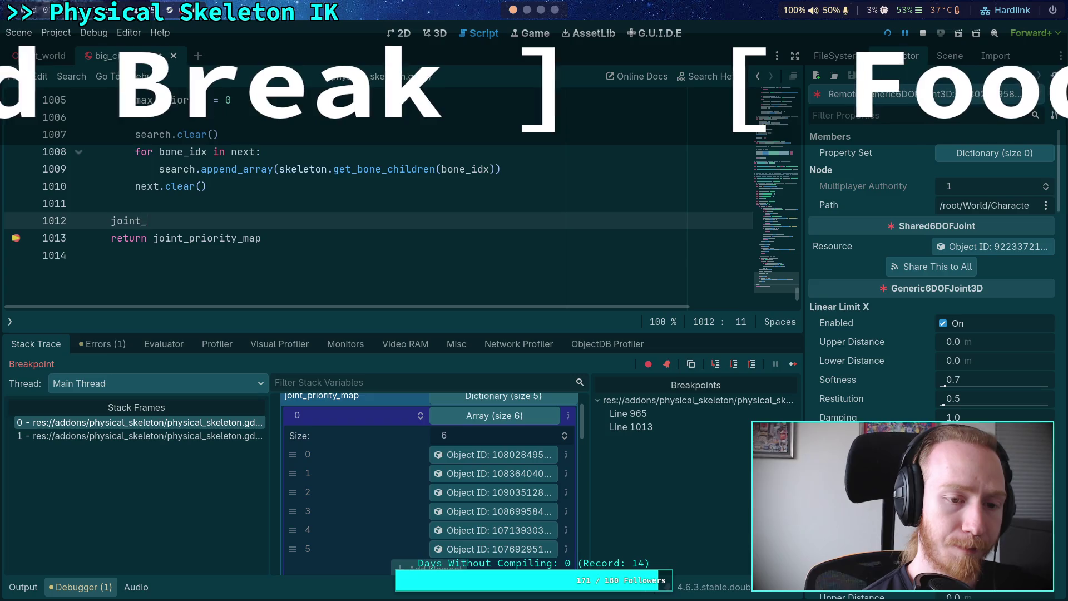
- Write joint_priority_map.set(&'priority', priority) on line 1012 and save the script
{"action": "type", "text": "_p"}
{"action": "key", "text": "Return"}
{"action": "type", "text": ".set"}
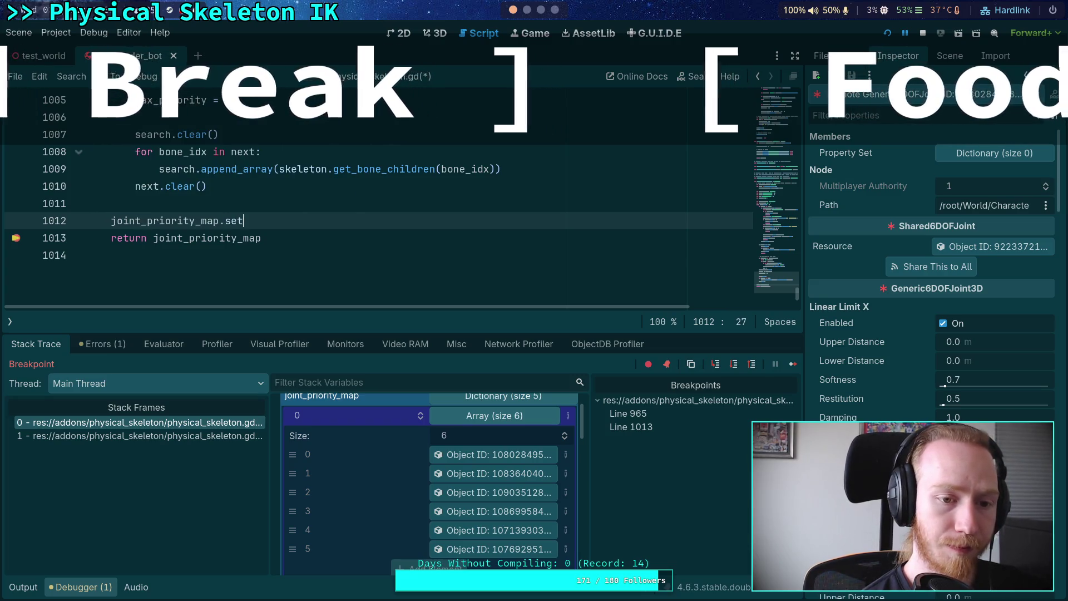
{"action": "type", "text": "(&'"}
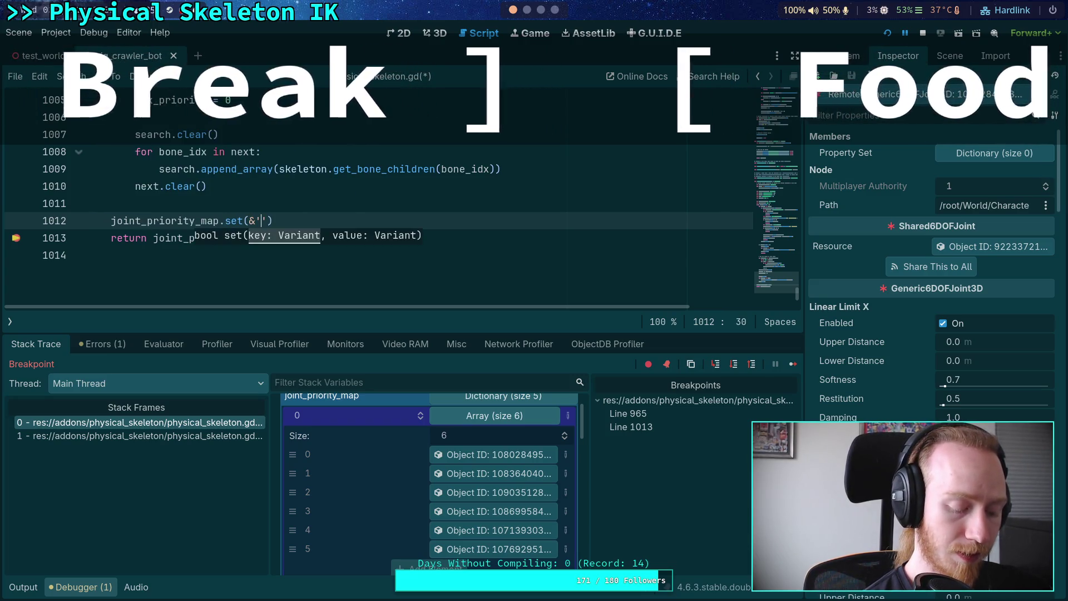
{"action": "type", "text": "max',"}
{"action": "type", "text": " priority"}
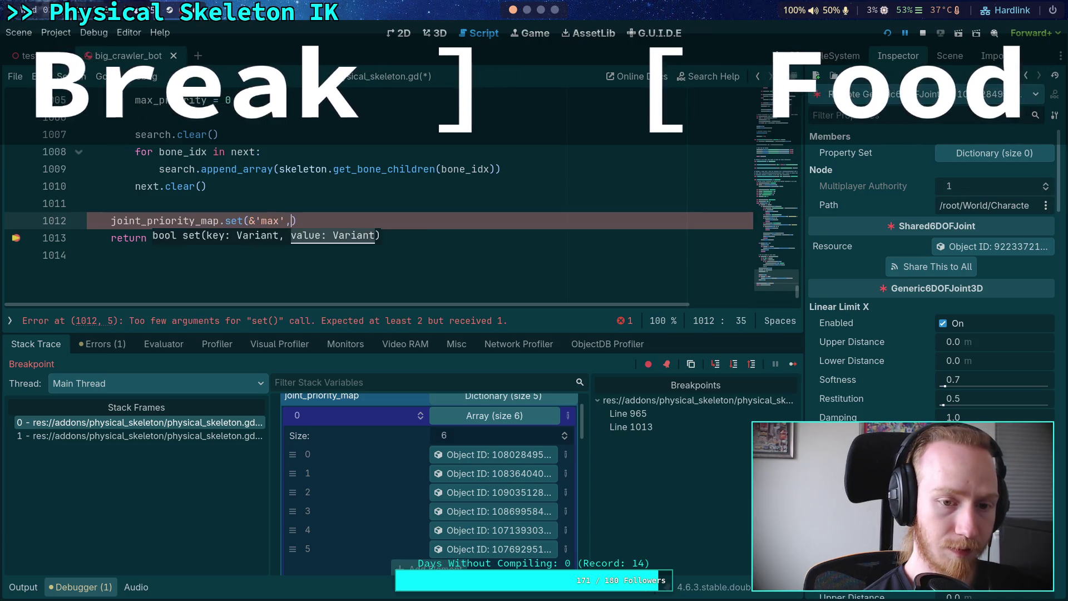
{"action": "type", "text": " - 1)"}
{"action": "key", "text": "Left"}
{"action": "key", "text": "BackSpace"}
{"action": "key", "text": "BackSpace"}
{"action": "key", "text": "BackSpace"}
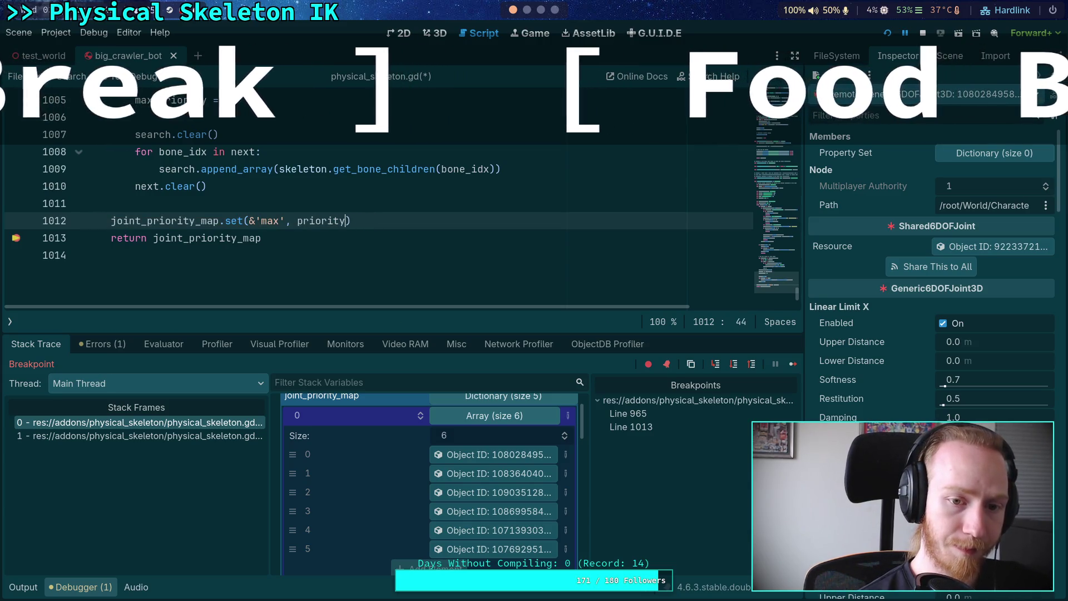
{"action": "key", "text": "ctrl+s"}
{"action": "double_click", "coordinate": [270, 220]}
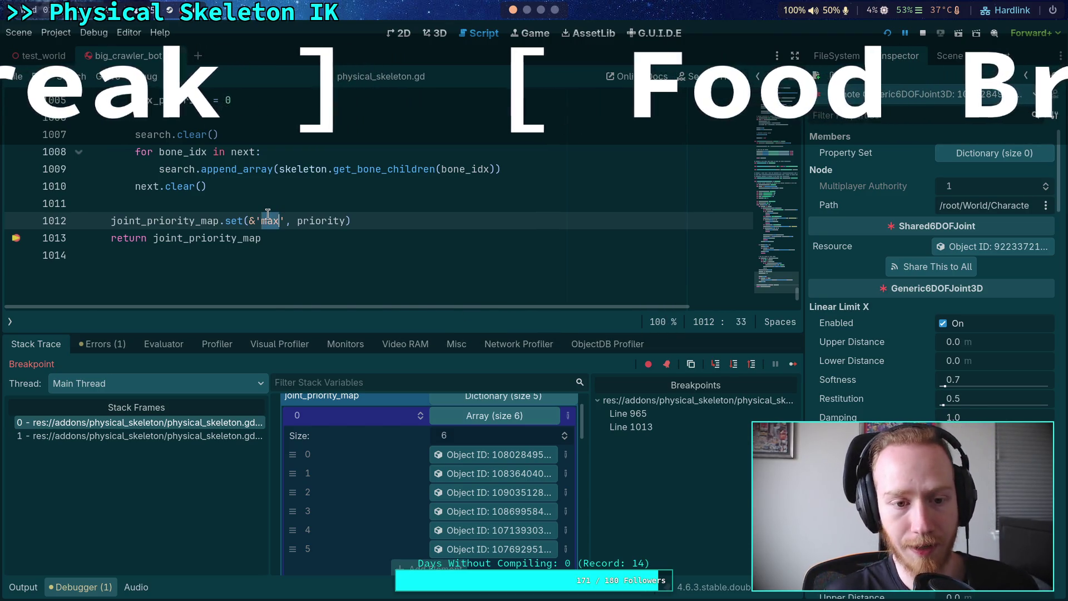
{"action": "type", "text": "priority"}
{"action": "key", "text": "ctrl+s"}
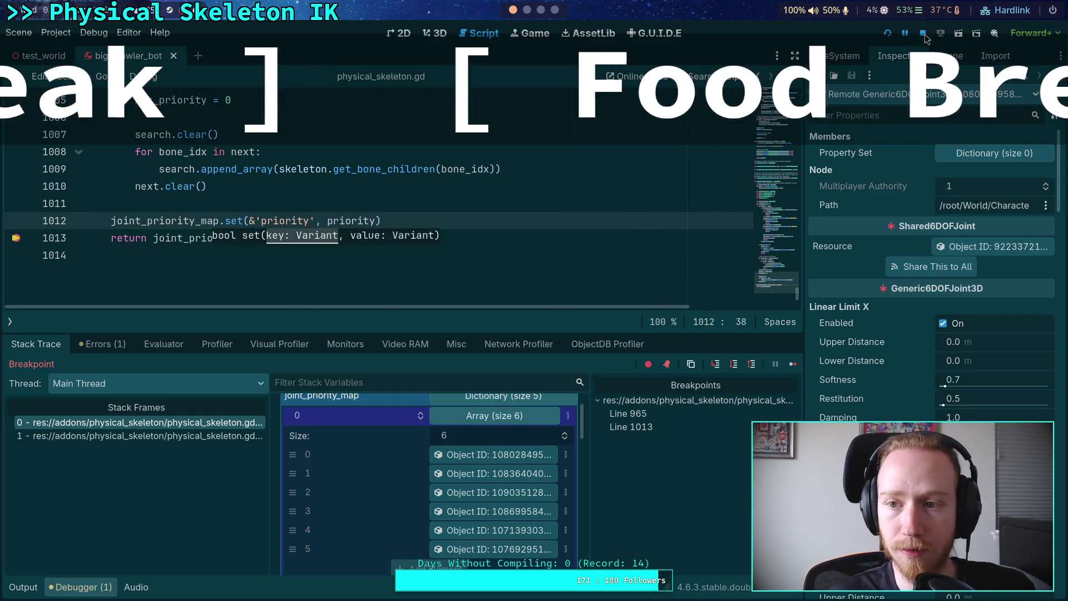
- Stop debugging, remove the line 965 breakpoint and fold the loop blocks at lines 964–996
{"action": "left_click", "coordinate": [924, 34]}
{"action": "scroll", "coordinate": [245, 245], "scroll_direction": "up", "scroll_amount": 9}
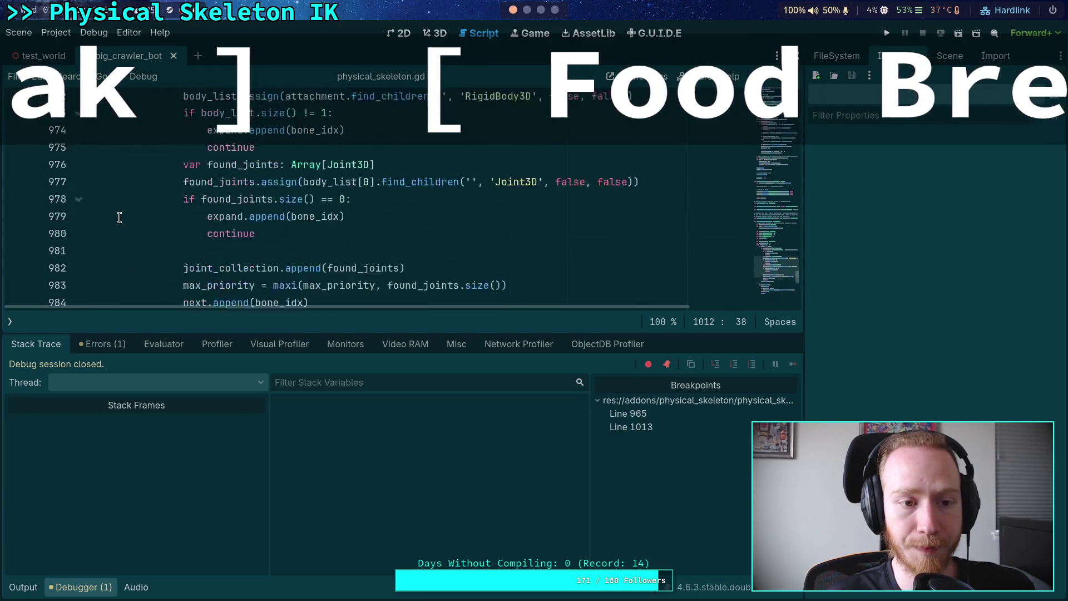
{"action": "left_click", "coordinate": [78, 186]}
{"action": "left_click", "coordinate": [16, 186]}
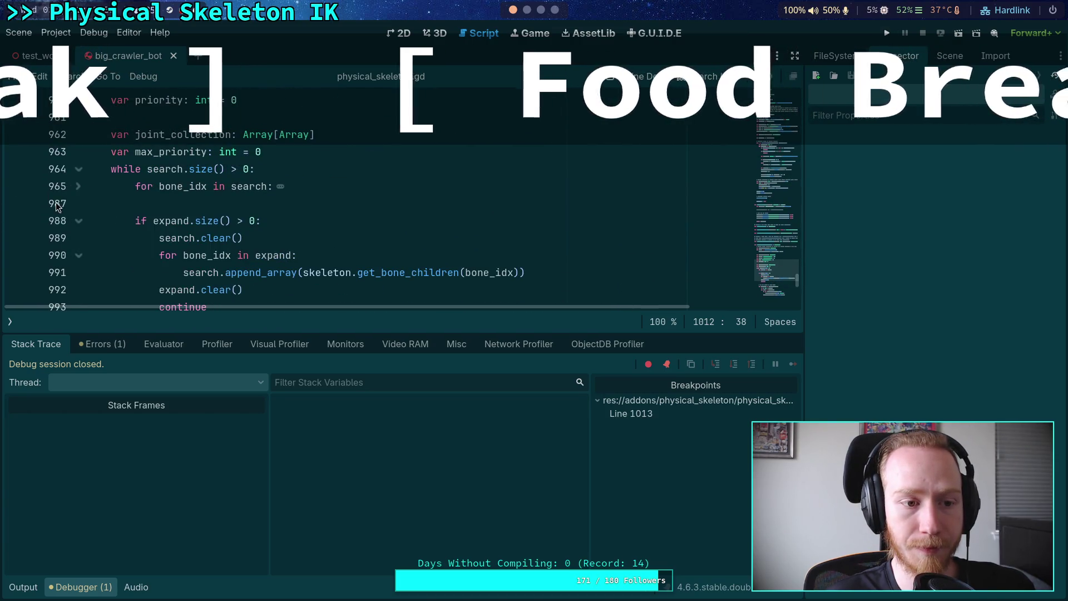
{"action": "left_click", "coordinate": [78, 221]}
{"action": "left_click", "coordinate": [79, 272]}
{"action": "left_click", "coordinate": [78, 169]}
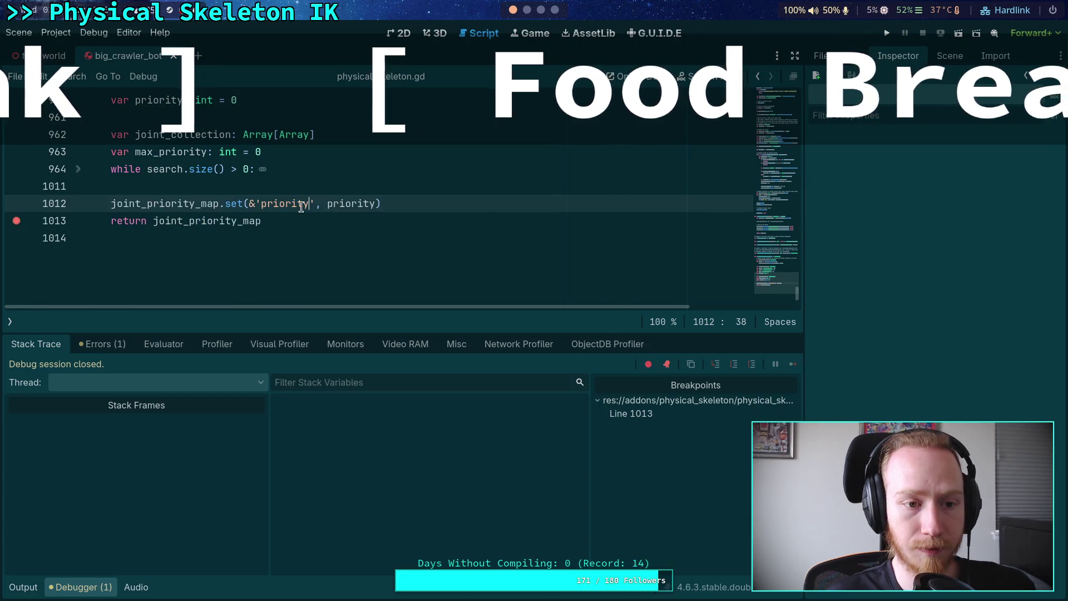
- Rerun to confirm joint_priority_map holds a 'priority' entry of 5, then stop debugging
{"action": "key", "text": "F5"}
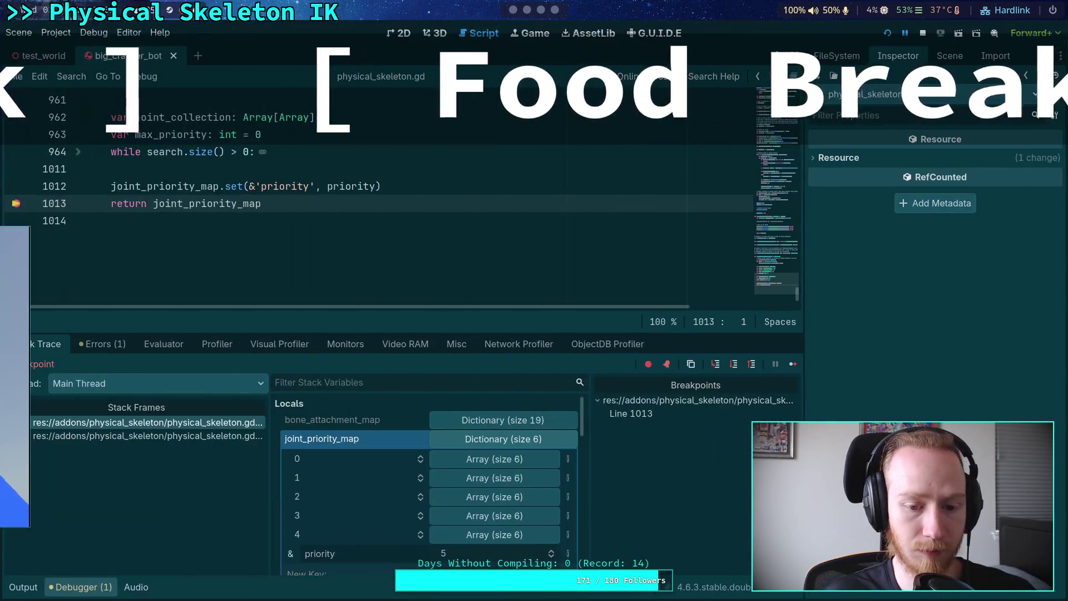
{"action": "scroll", "coordinate": [390, 495], "scroll_direction": "down", "scroll_amount": 2}
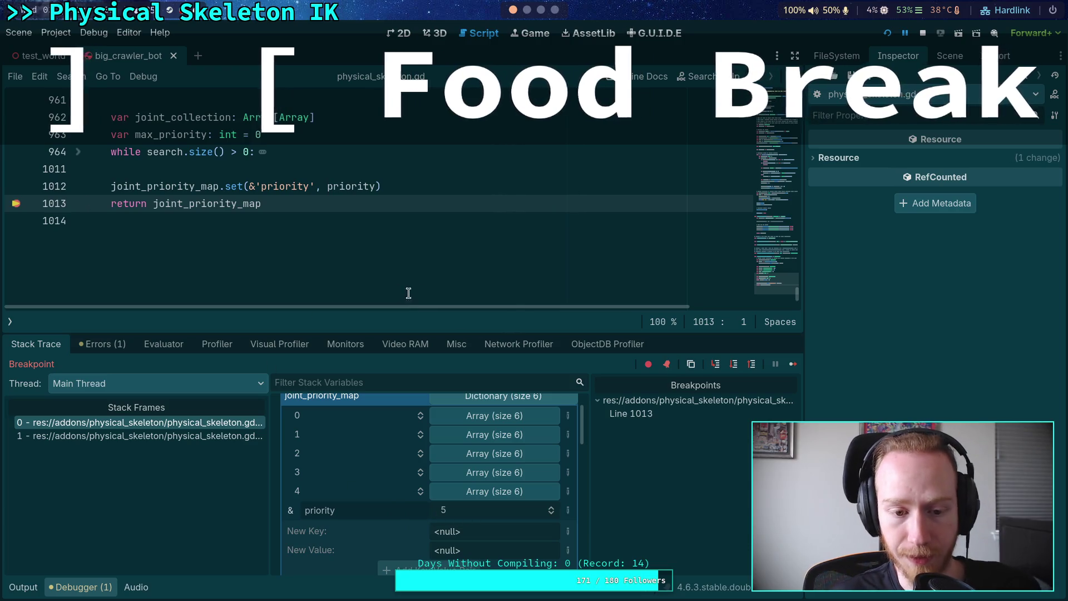
{"action": "key", "text": "F8"}
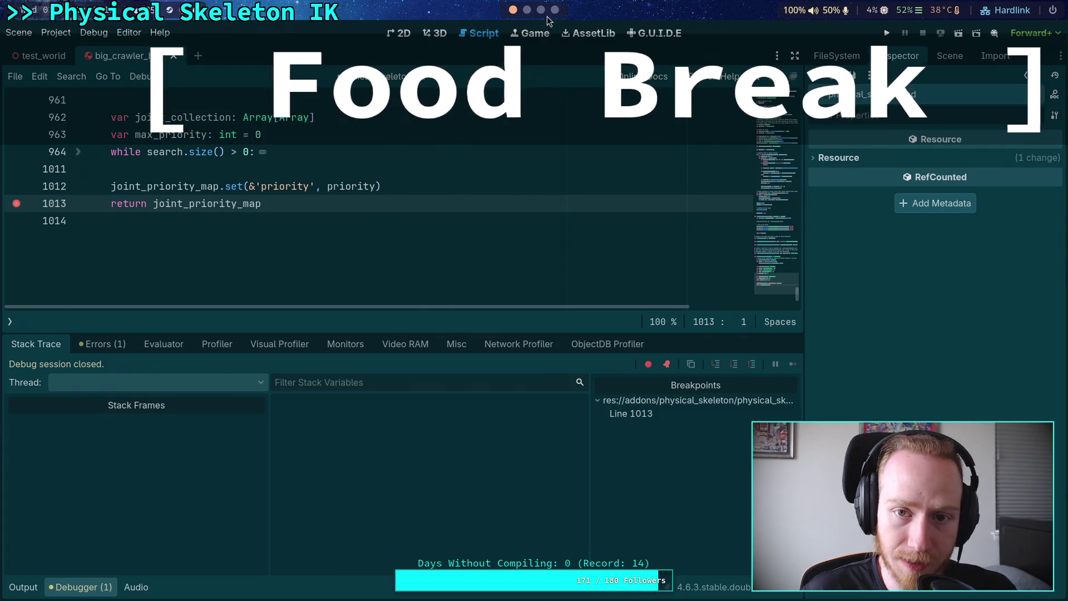
- Switch to the test_world 3D view, hide the debugger and zoom out on the crawler bot
{"action": "scroll", "coordinate": [548, 21], "scroll_direction": "up", "scroll_amount": 3}
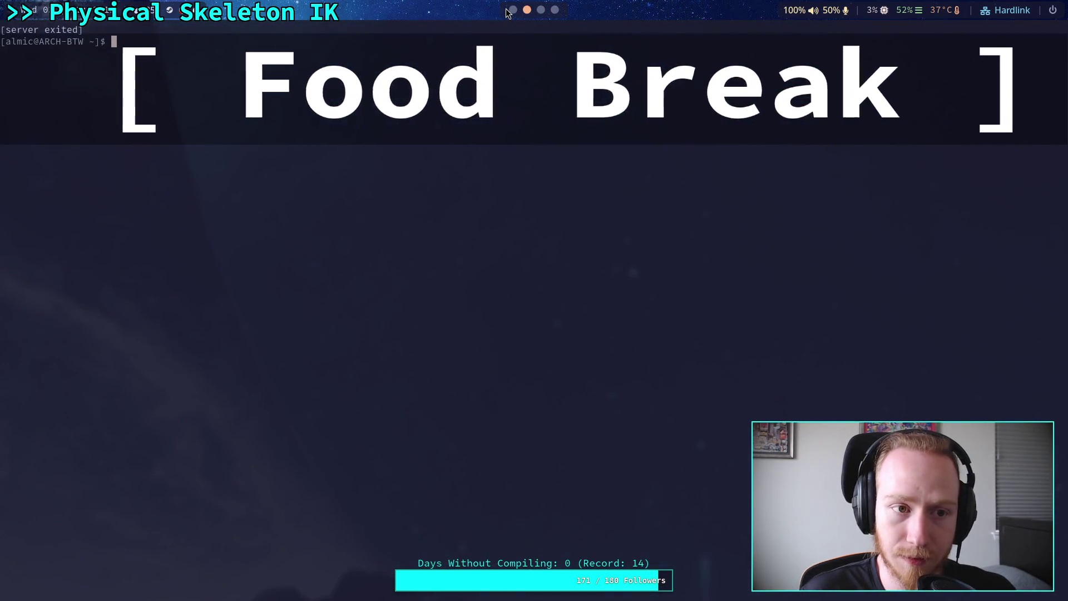
{"action": "scroll", "coordinate": [508, 13], "scroll_direction": "up", "scroll_amount": 1}
{"action": "left_click", "coordinate": [433, 35]}
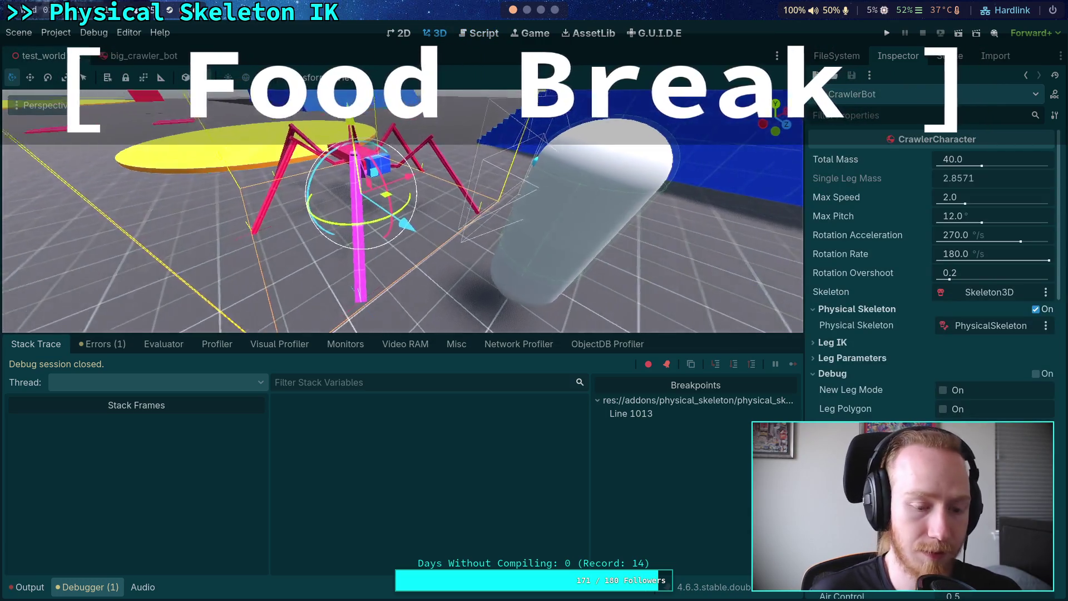
{"action": "left_click", "coordinate": [86, 587]}
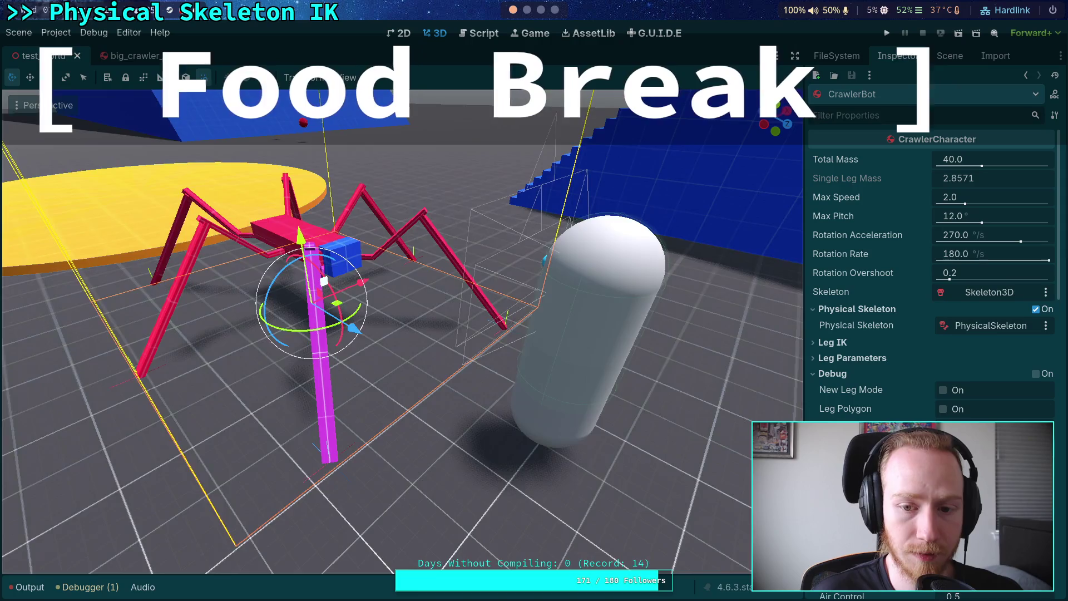
{"action": "scroll", "coordinate": [328, 295], "scroll_direction": "down", "scroll_amount": 3}
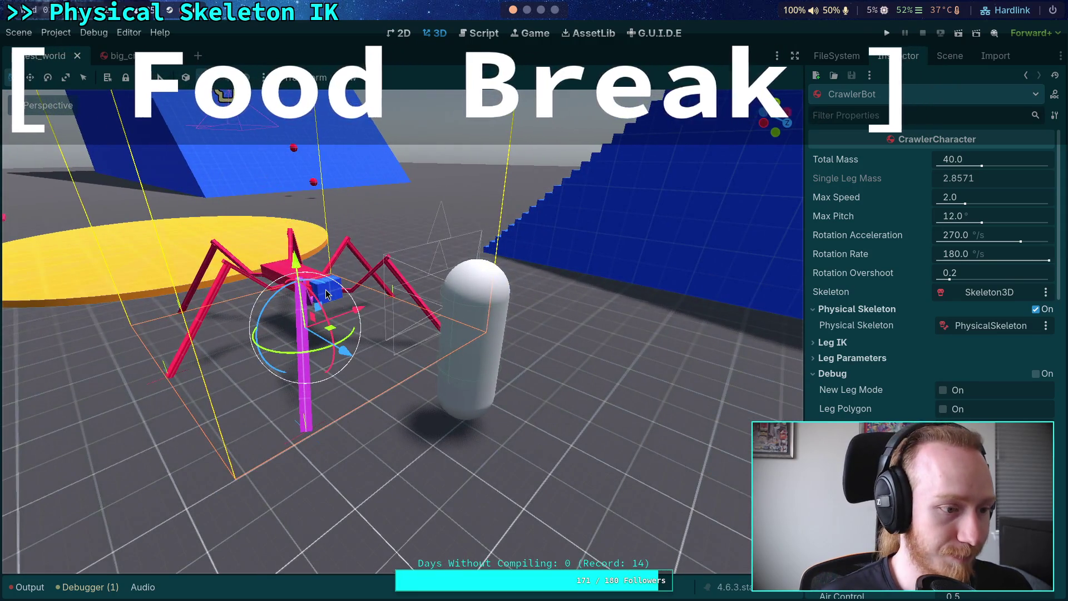